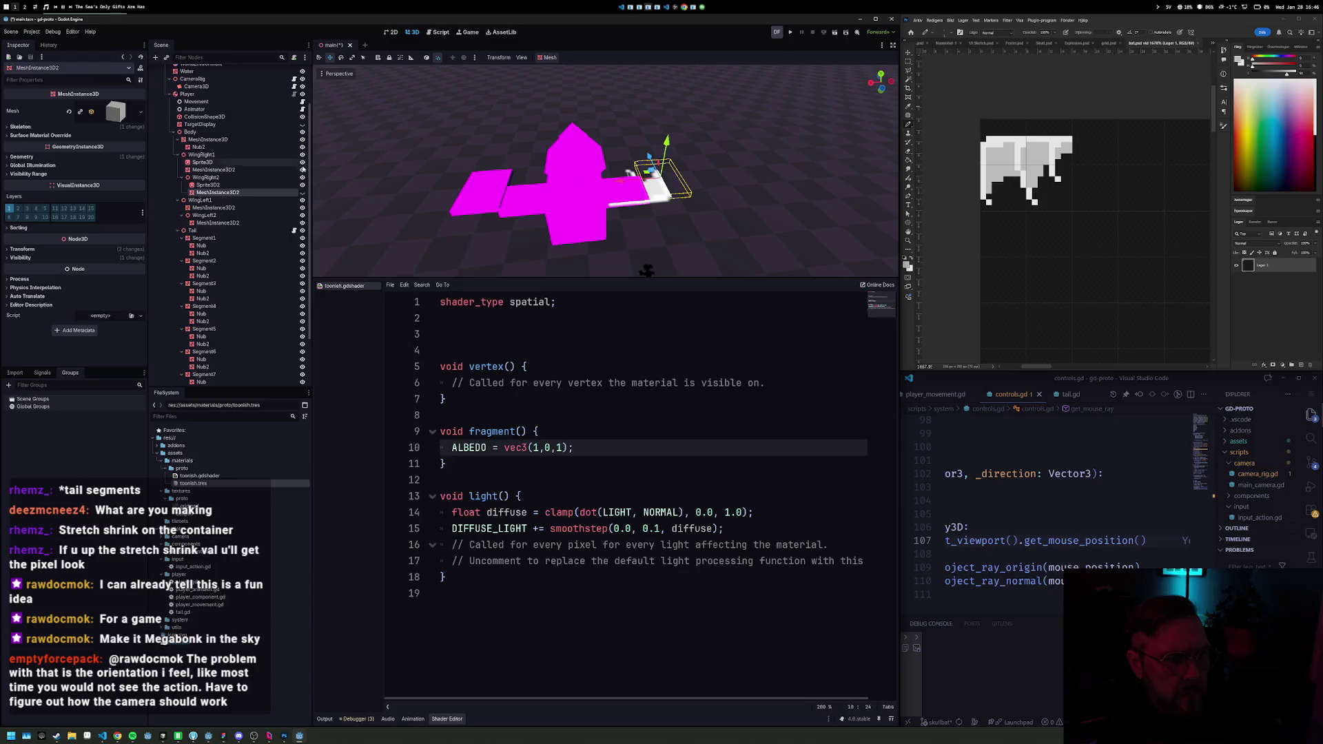
Step: Move the wing mesh along the X axis beside the magenta body
mouse_move(524, 180)
mouse_down()
mouse_move(559, 159)
mouse_move(689, 181)
mouse_move(708, 201)
mouse_up()
scroll(716, 206, up, 4)
scroll(725, 207, up, 4)
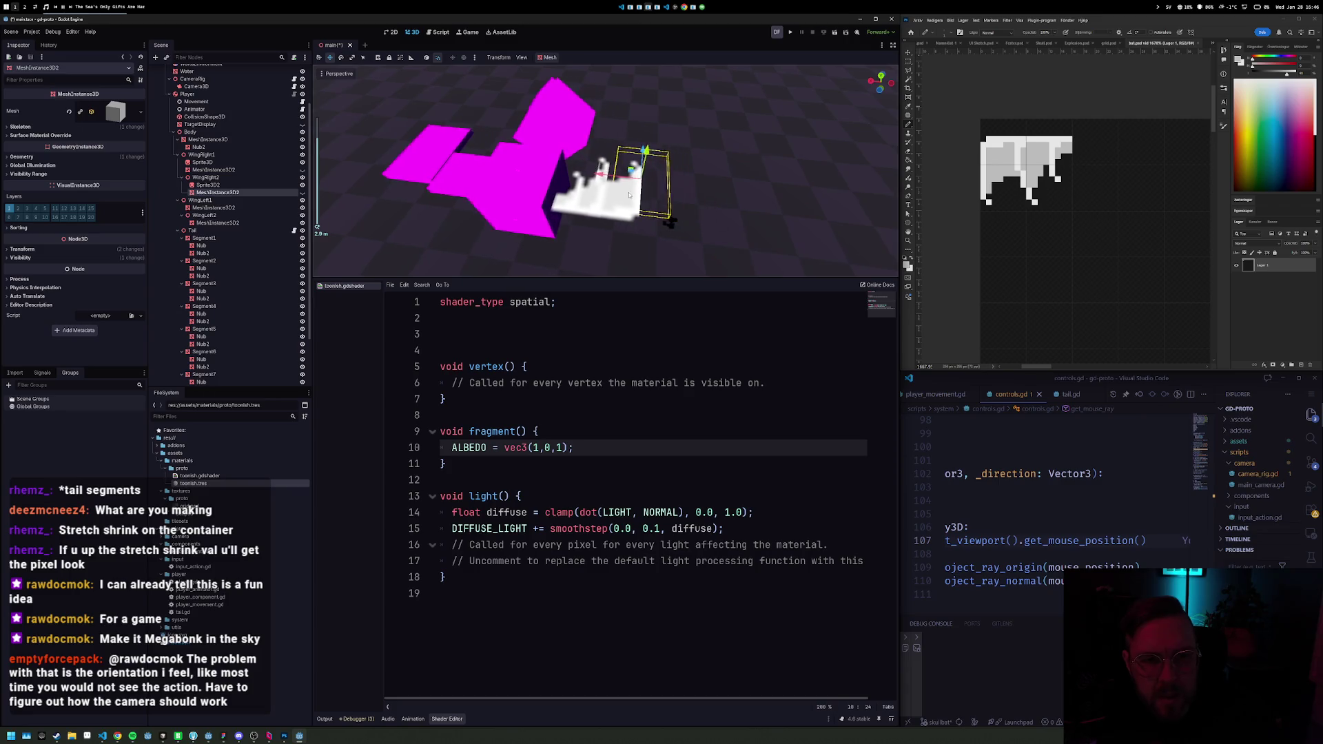
key(g)
key(x)
click(648, 175)
Step: Move the Sprite3D2 wing sprite along X, then add Sprite3D to the selection
click(231, 185)
key(g)
key(x)
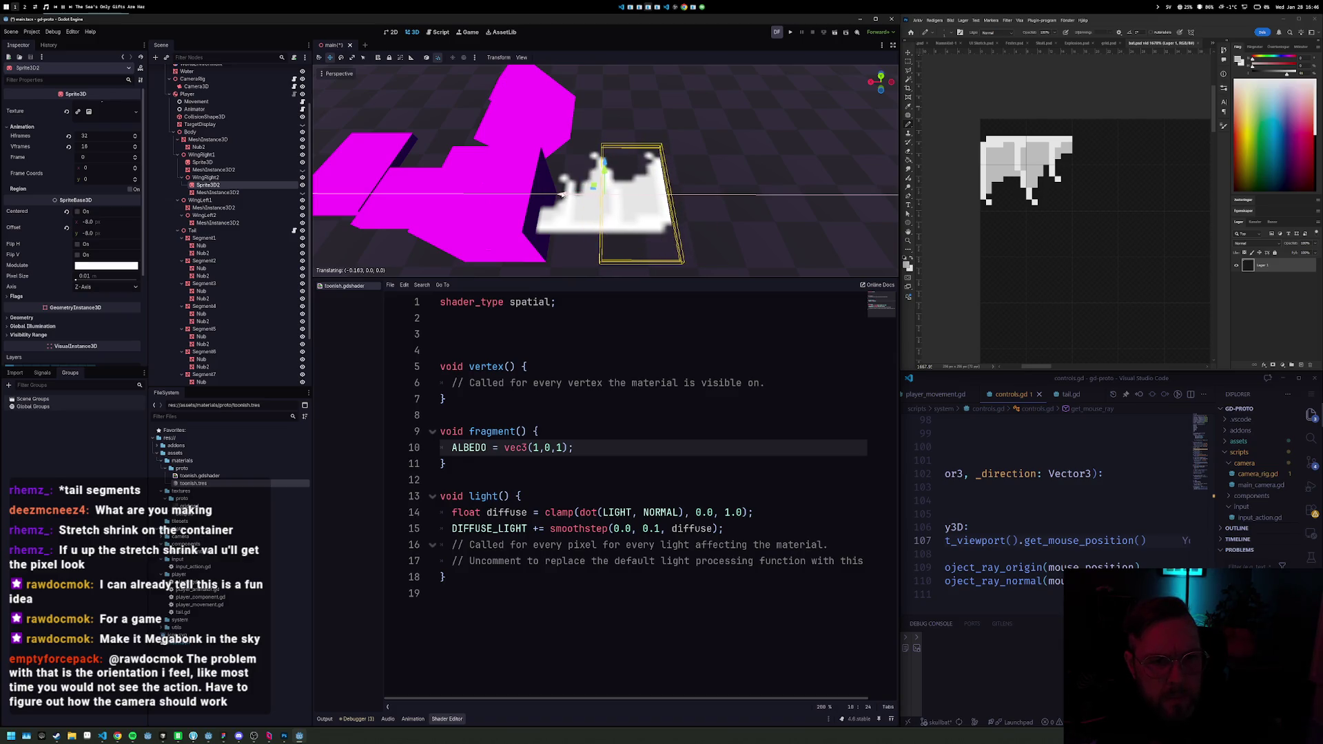
click(561, 195)
mouse_move(709, 242)
mouse_down()
mouse_move(620, 221)
mouse_move(247, 201)
mouse_up()
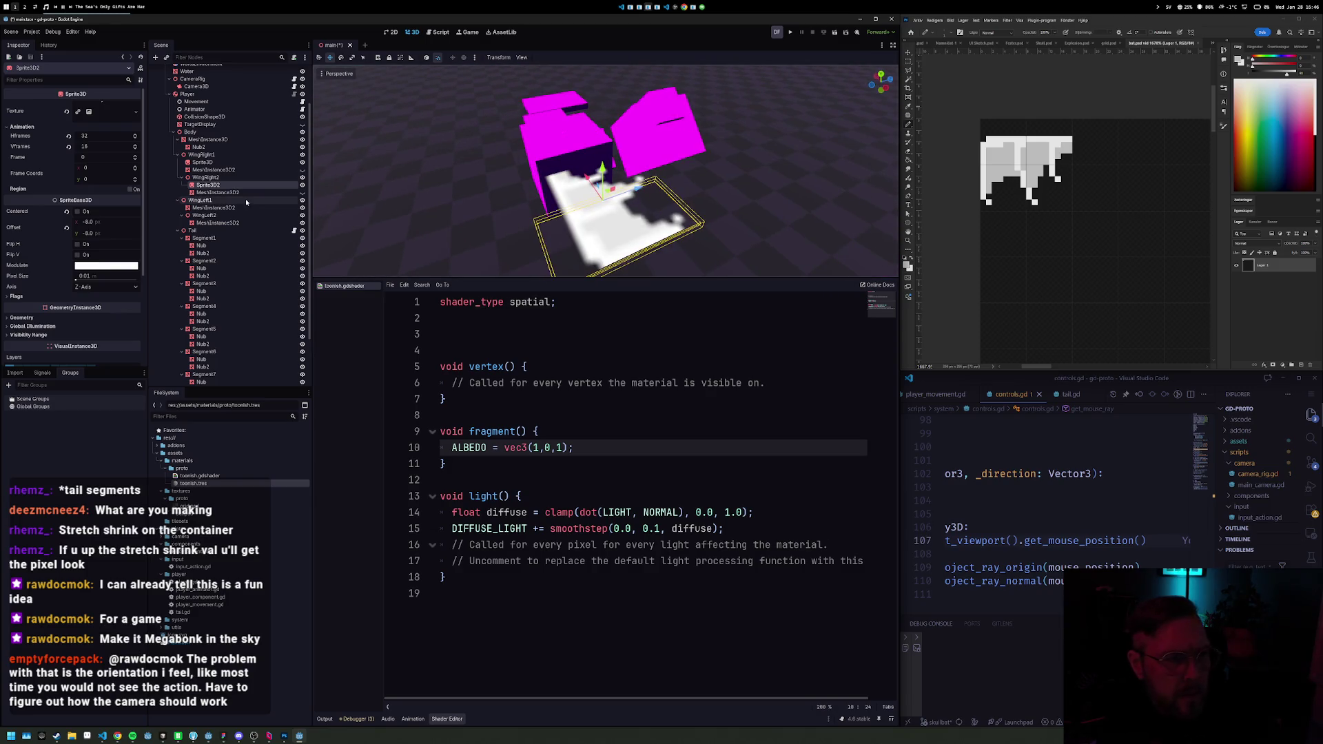
mouse_move(427, 206)
mouse_down()
mouse_move(476, 145)
mouse_move(486, 172)
mouse_move(475, 227)
mouse_move(414, 221)
mouse_up()
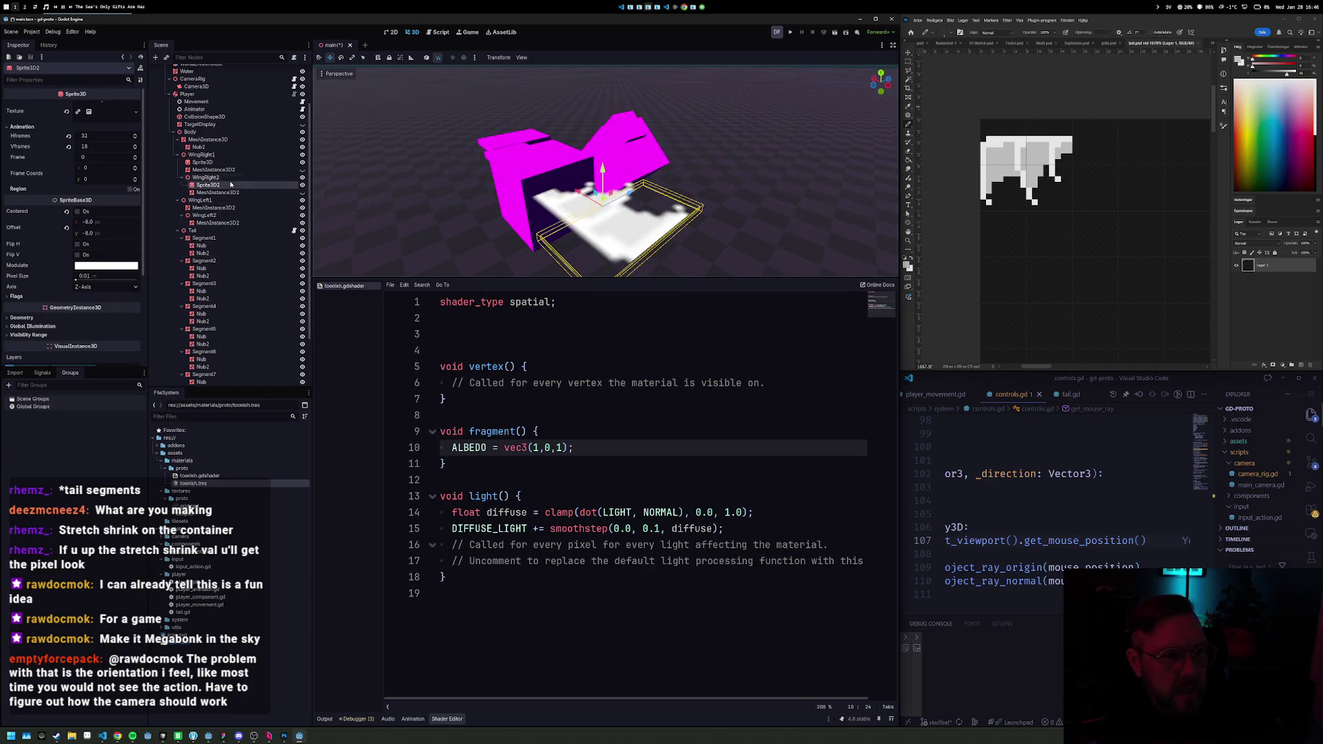
ctrl+click(238, 162)
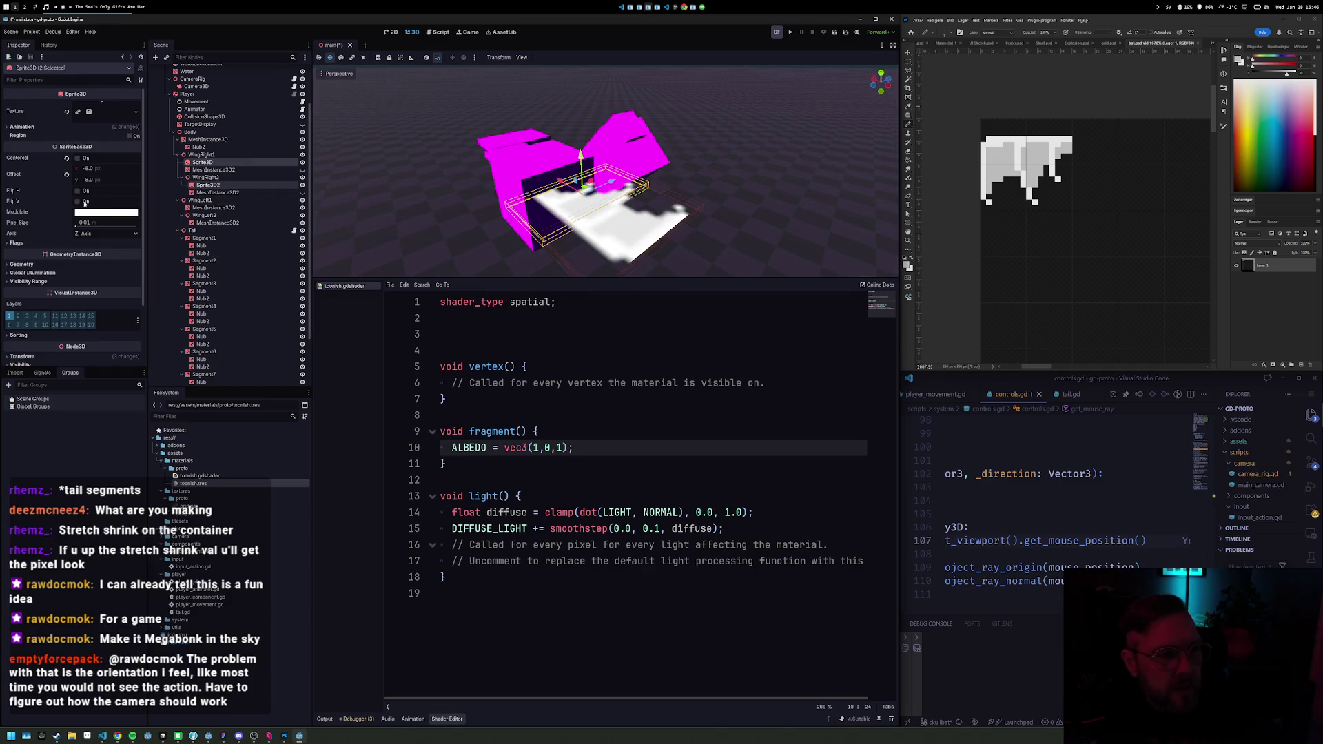
scroll(89, 248, down, 1)
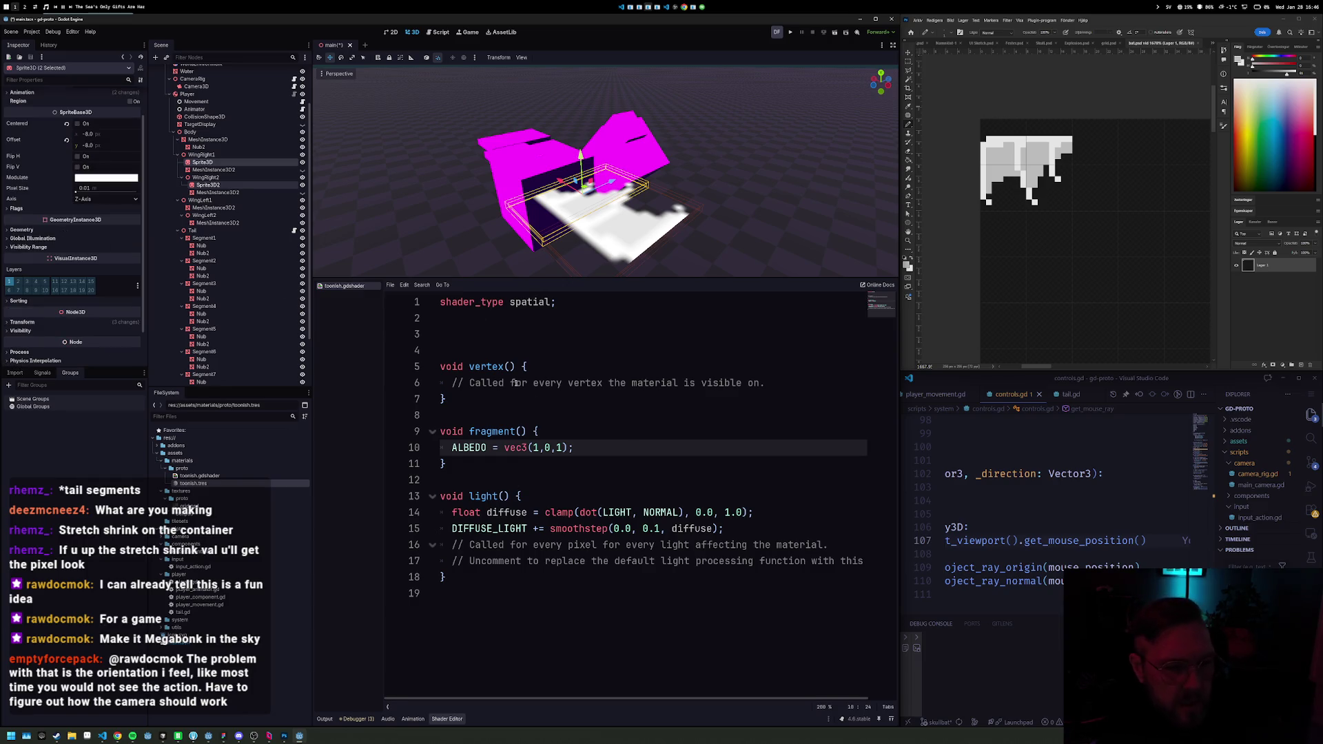
click(480, 330)
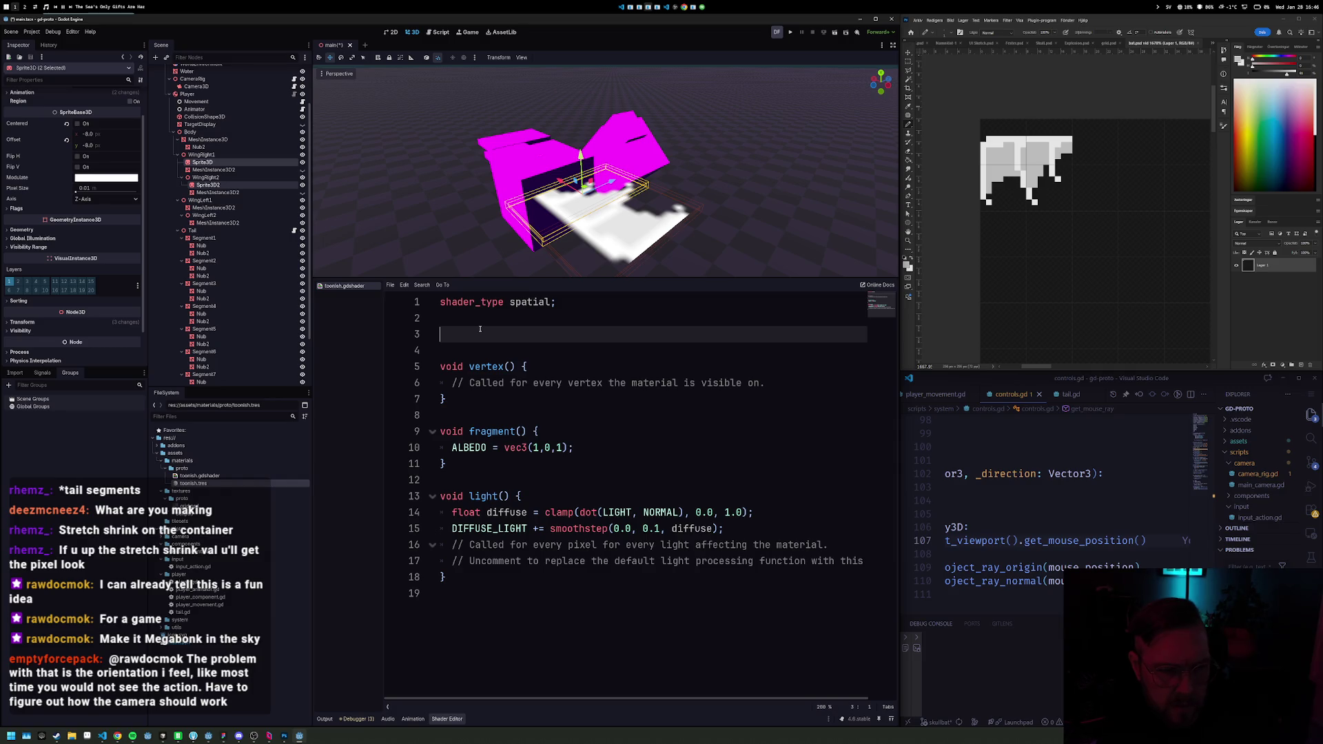
text(unf)
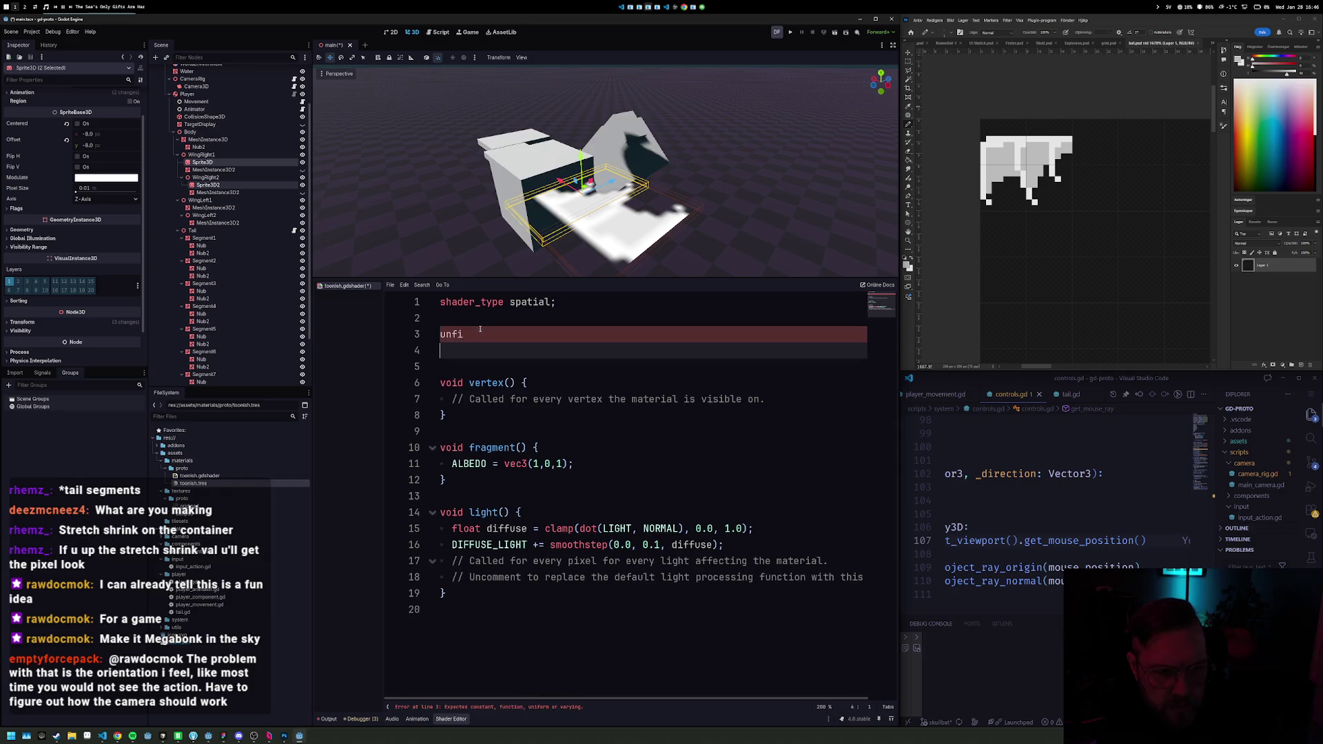
text(iform)
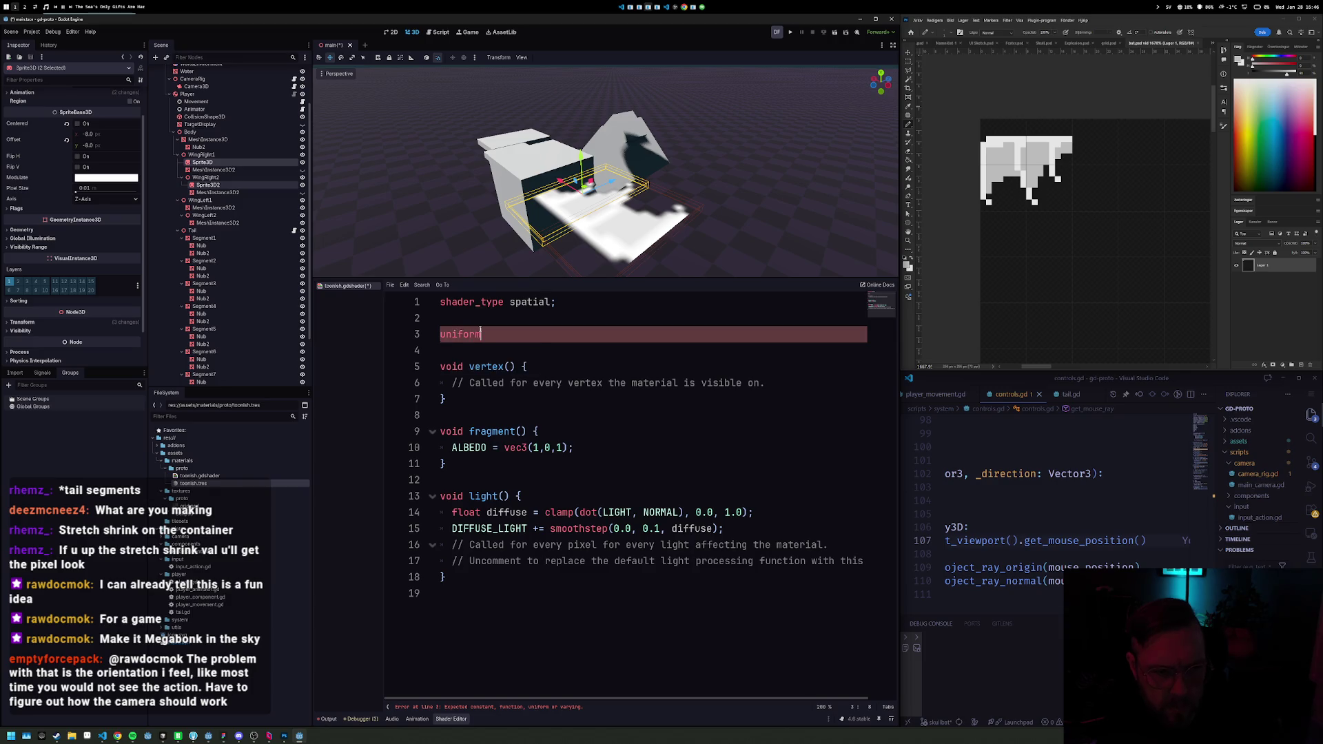
text( sample)
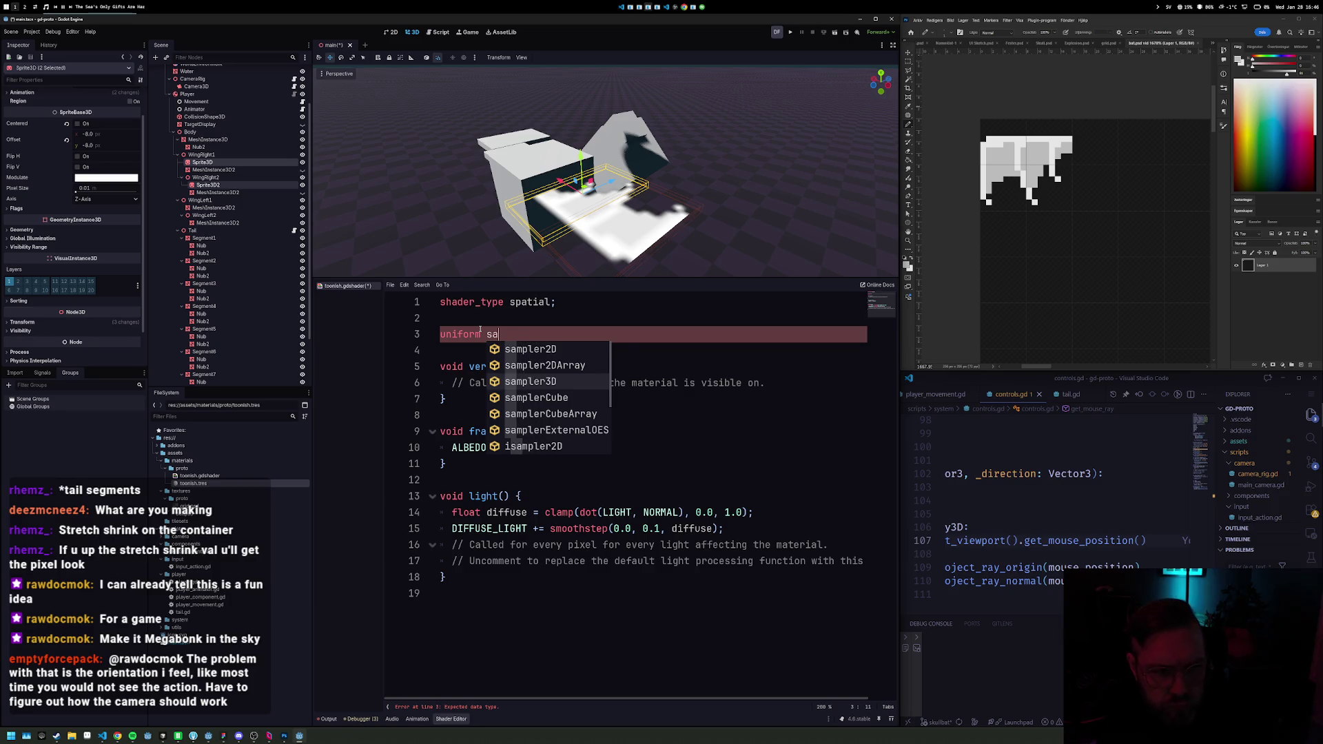
key(BackSpace)
key(BackSpace)
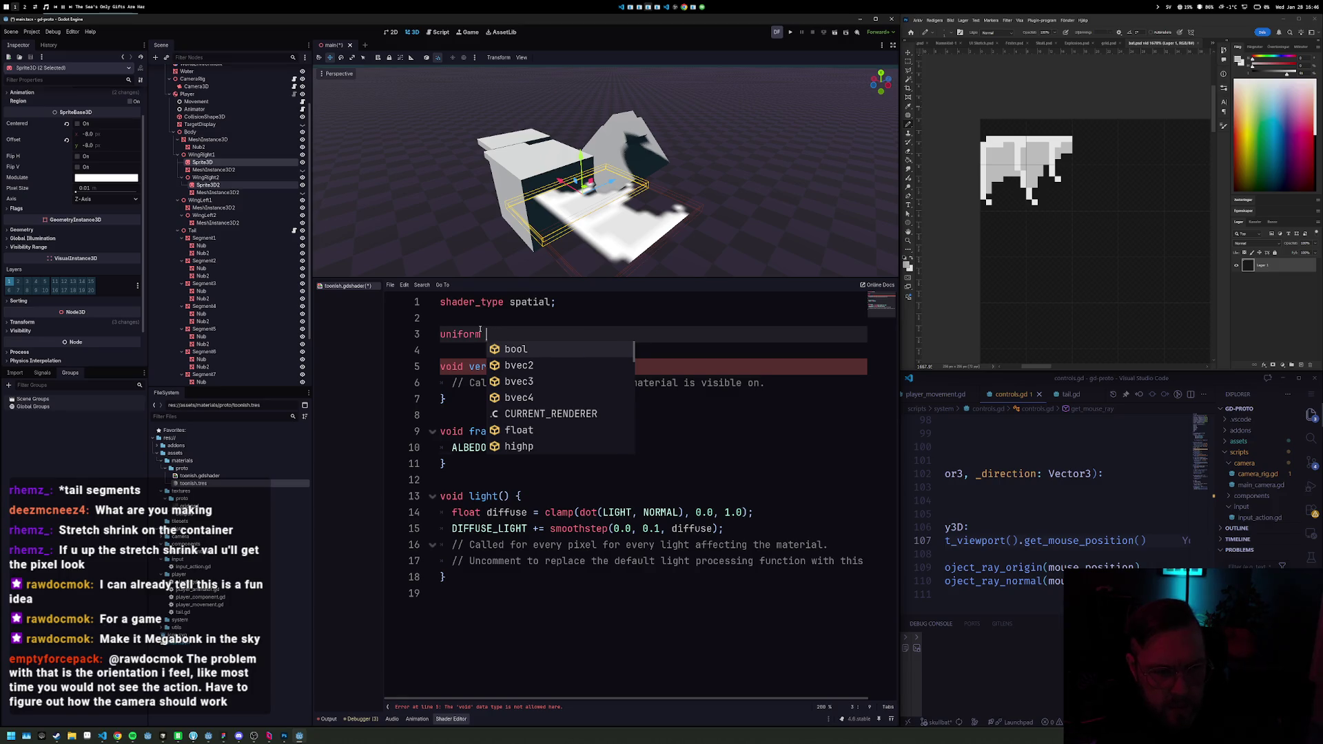
double_click(476, 333)
key(BackSpace)
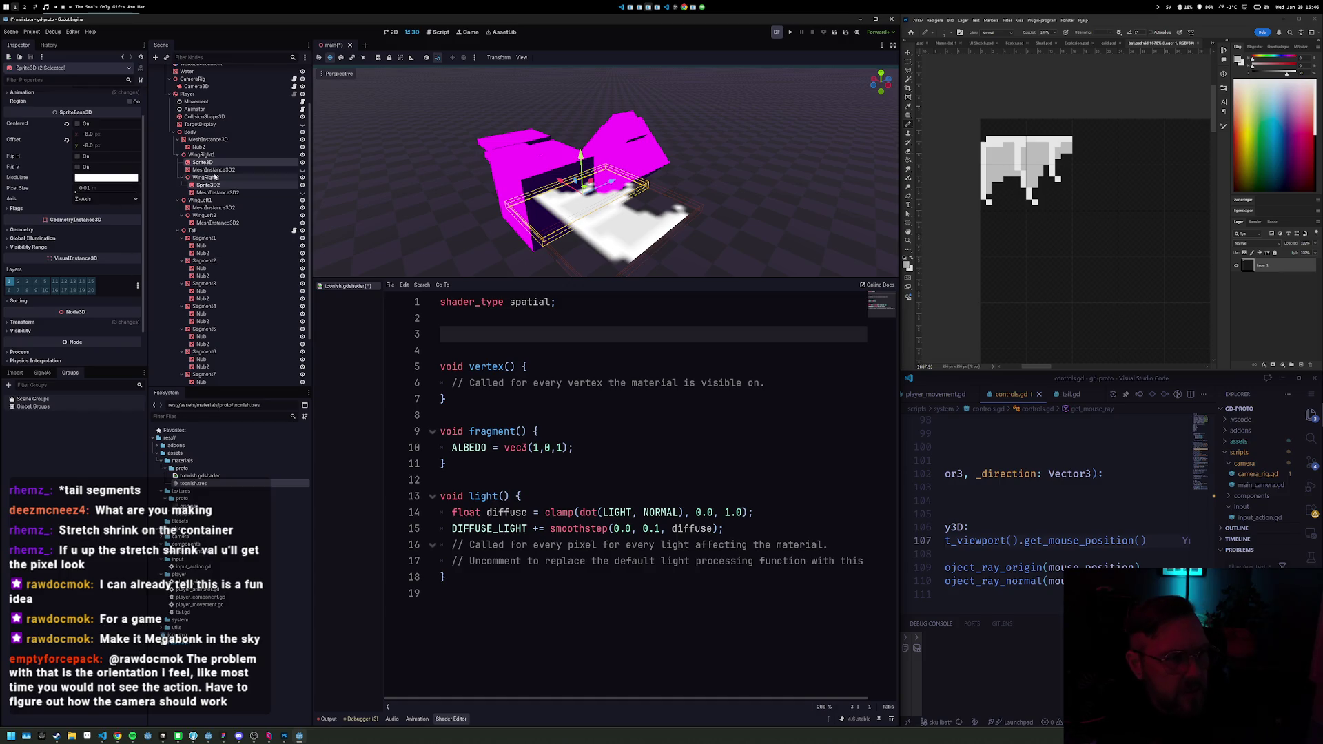
click(206, 185)
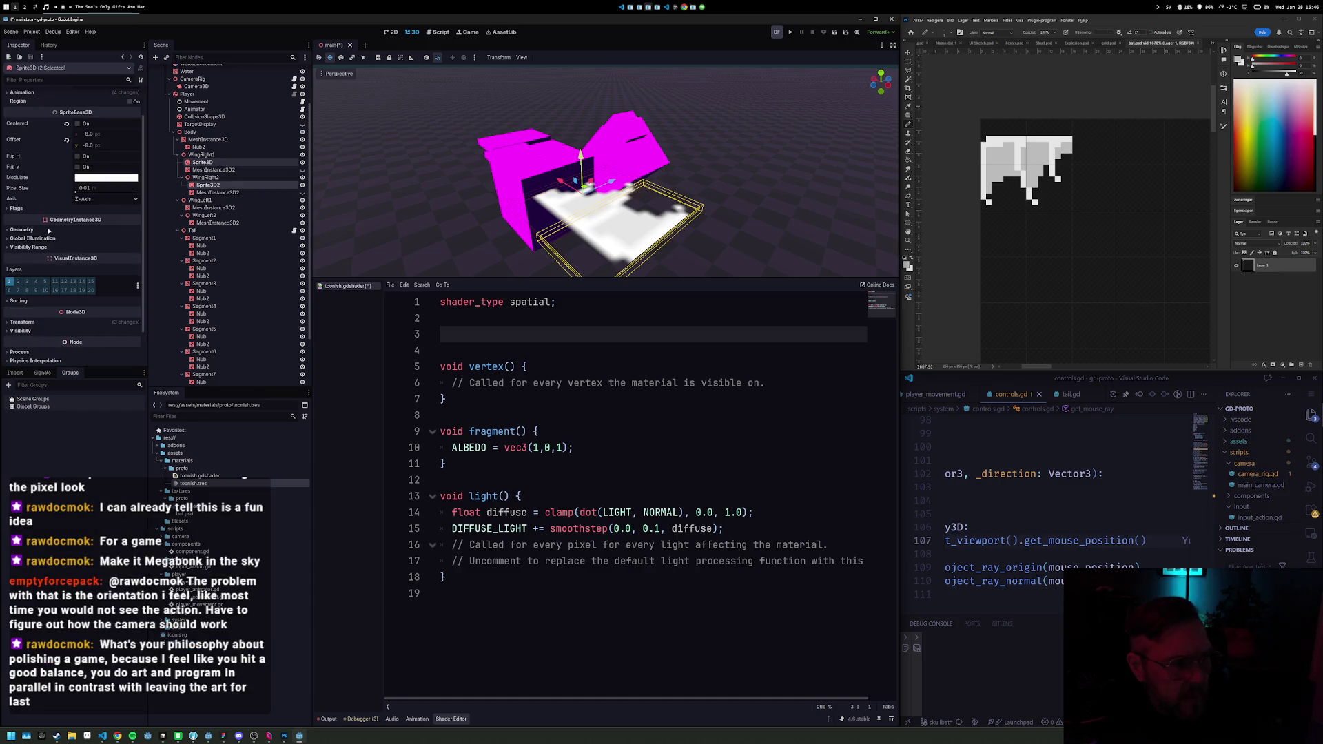
Step: Change the wing sprites' Flags > Texture Filter from Linear Mipmap to Nearest
scroll(48, 270, down, 1)
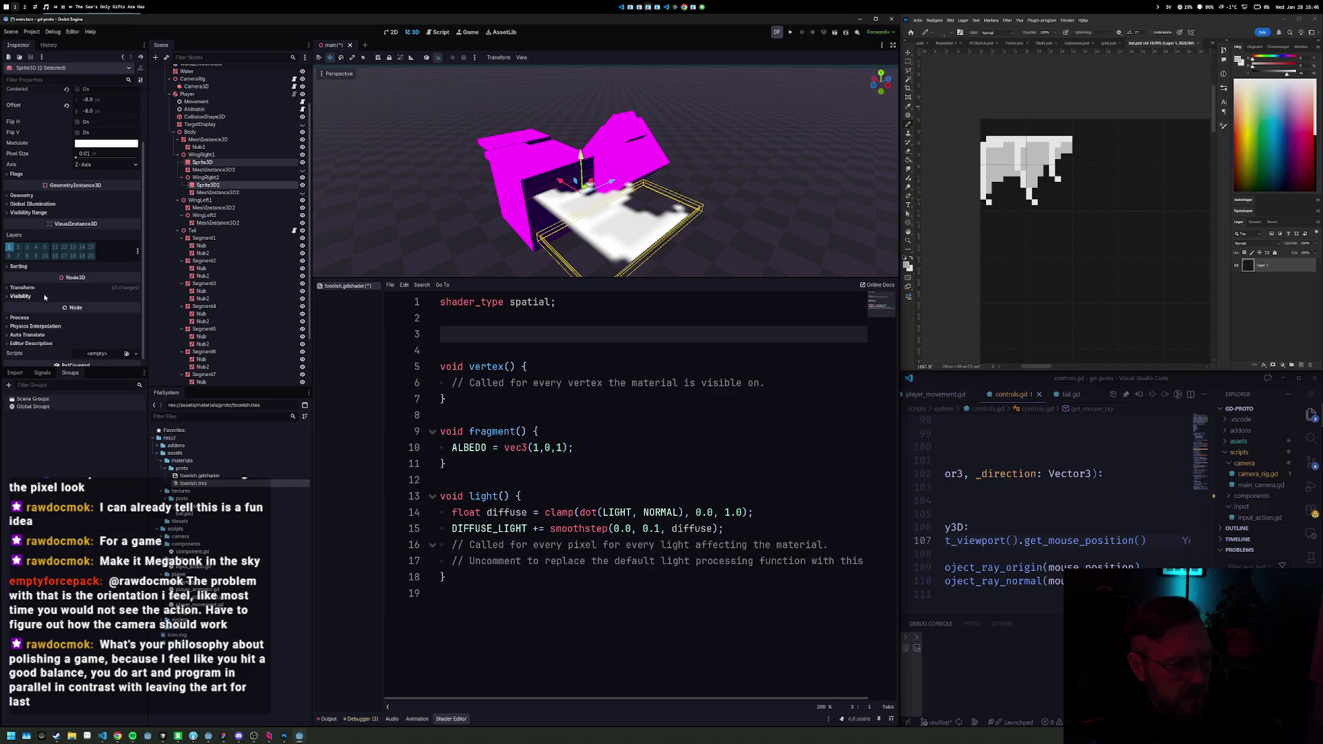
scroll(45, 317, down, 1)
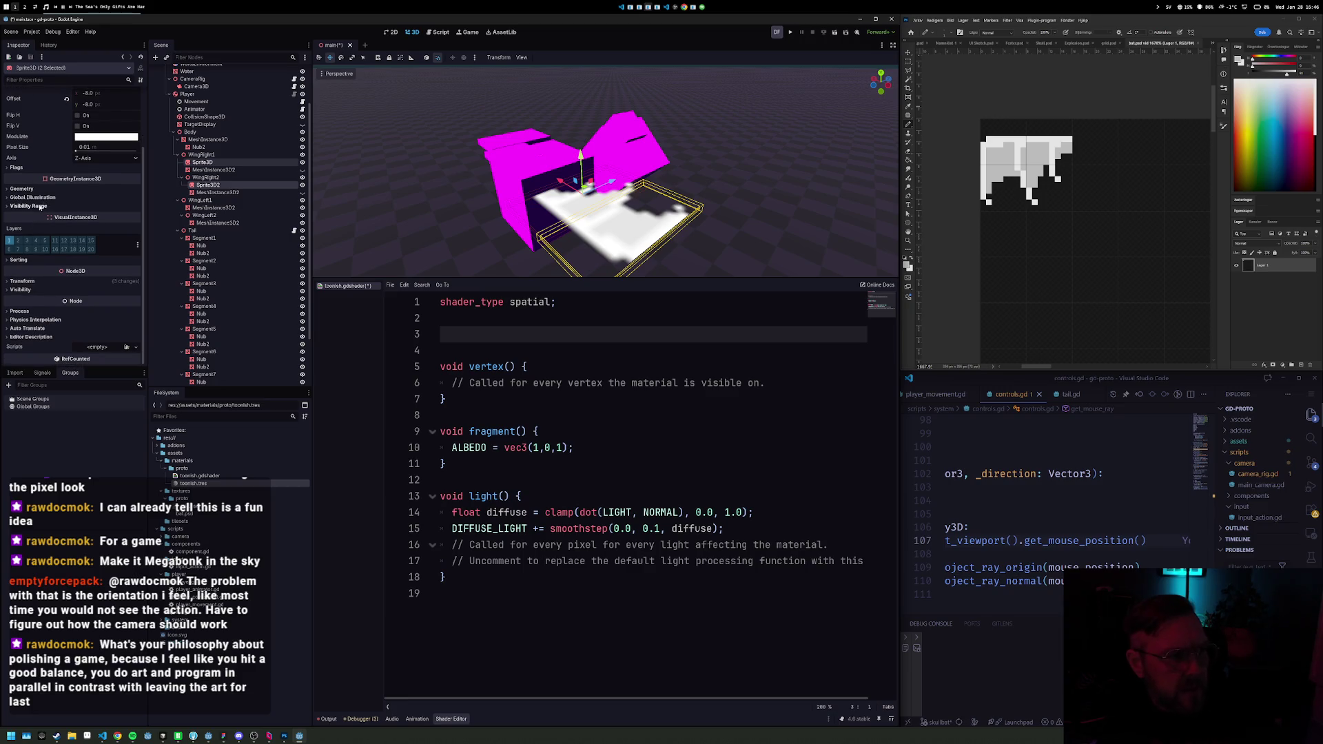
click(41, 168)
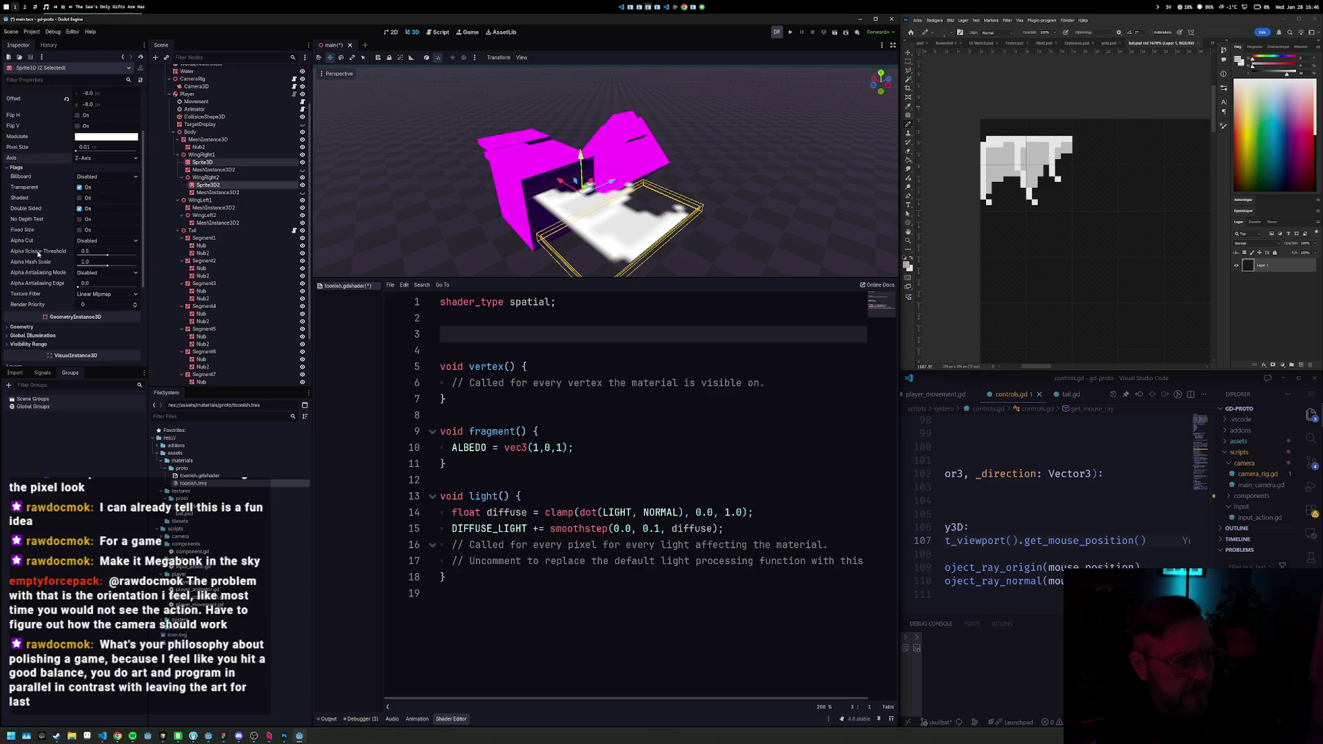
click(98, 295)
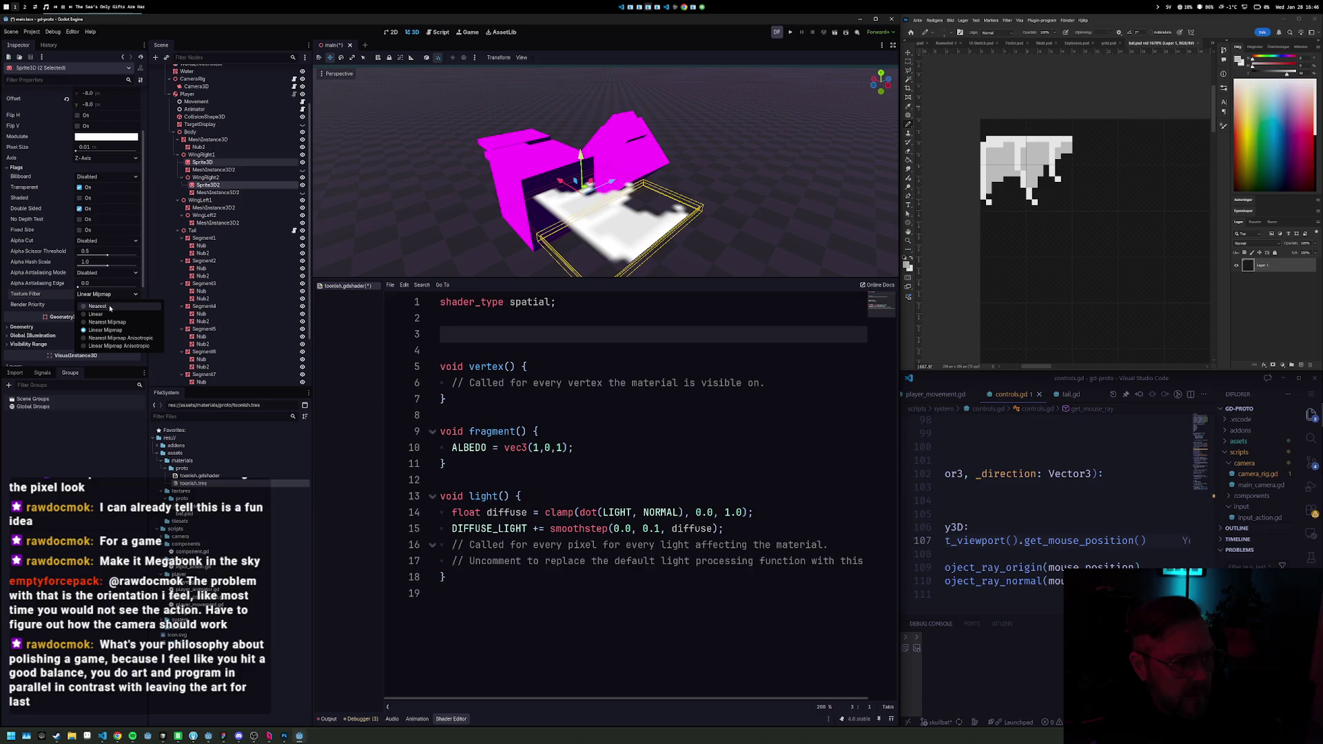
click(109, 305)
mouse_move(691, 270)
mouse_down()
mouse_move(592, 89)
mouse_move(482, 207)
mouse_up()
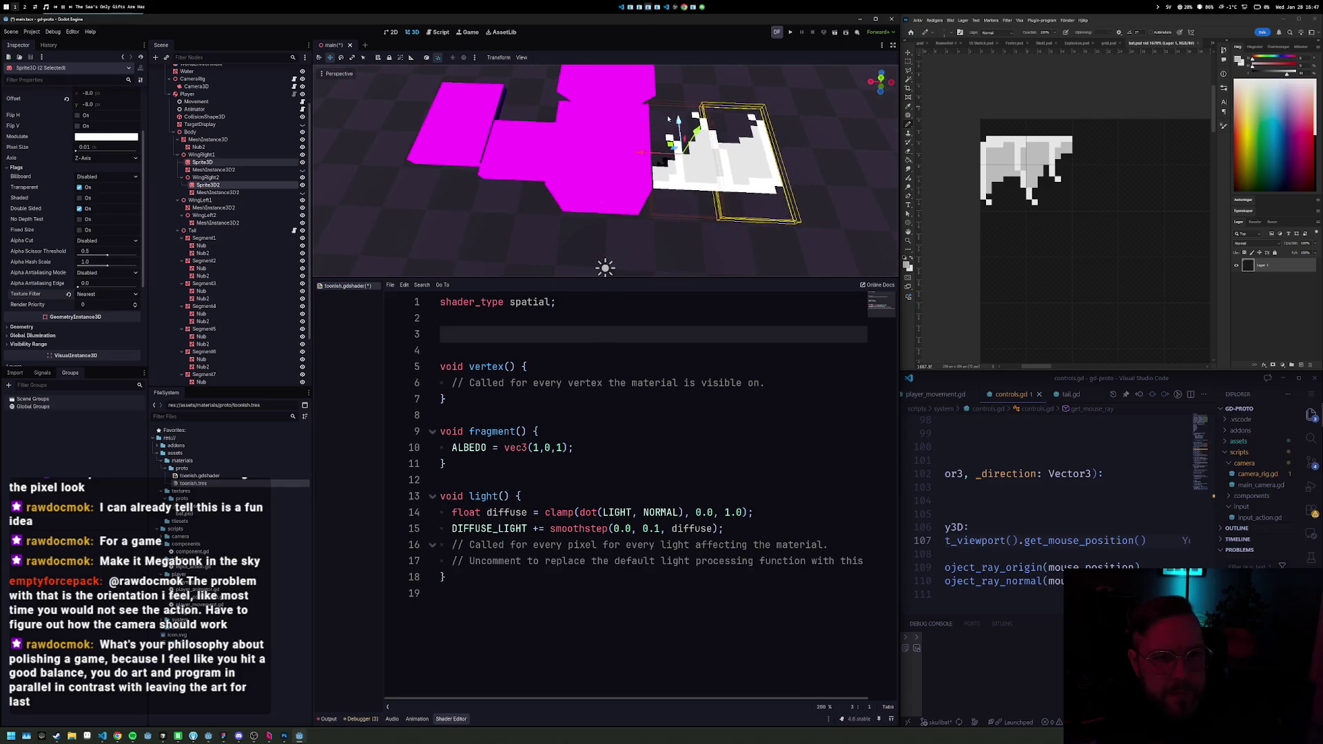
Step: Paste the wing sprite under WingLeft1 and rotate it by -165 degrees
click(218, 162)
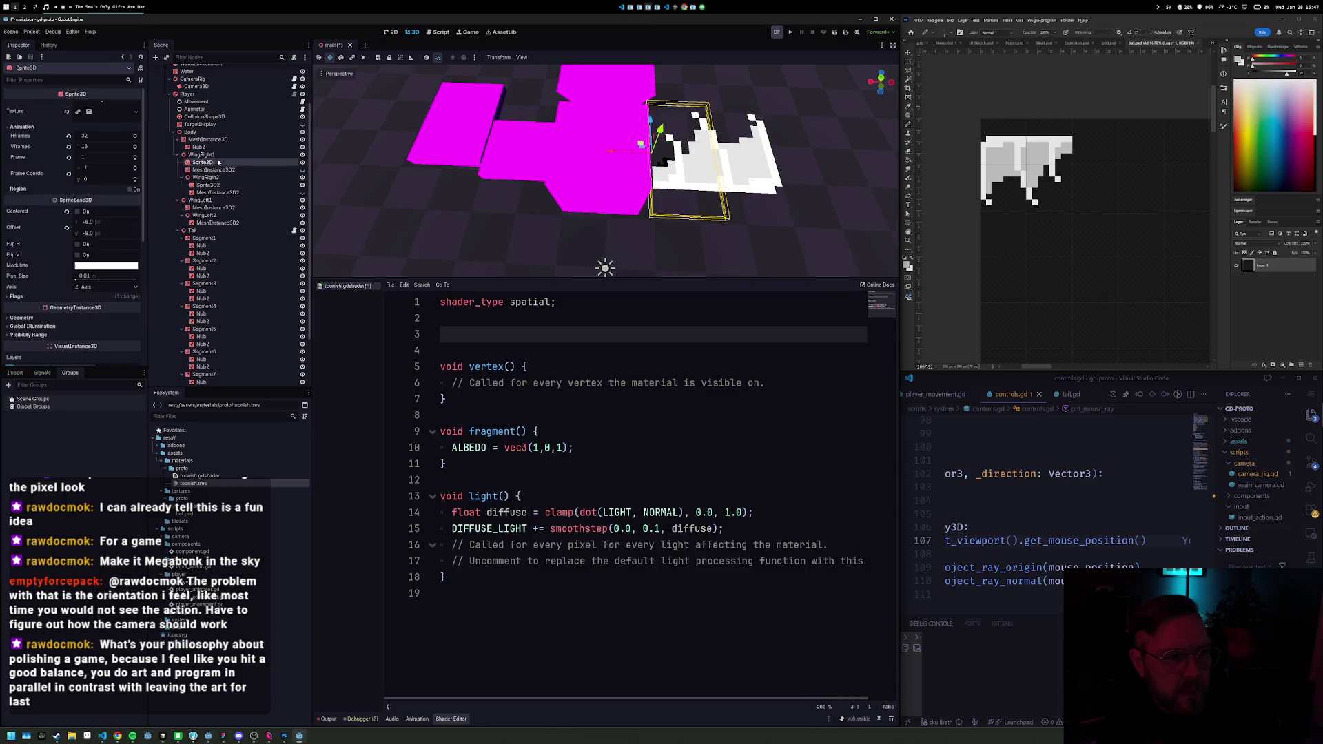
click(218, 202)
key(ctrl+v)
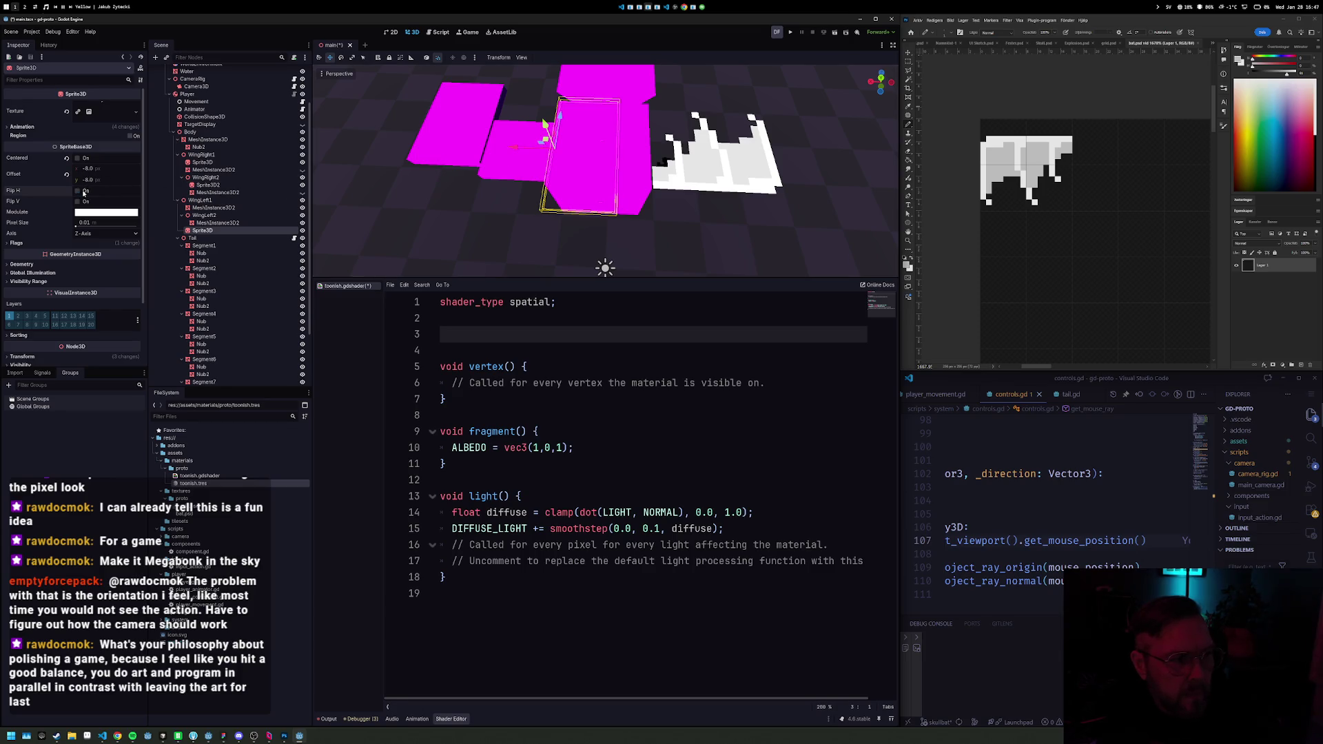
key(e)
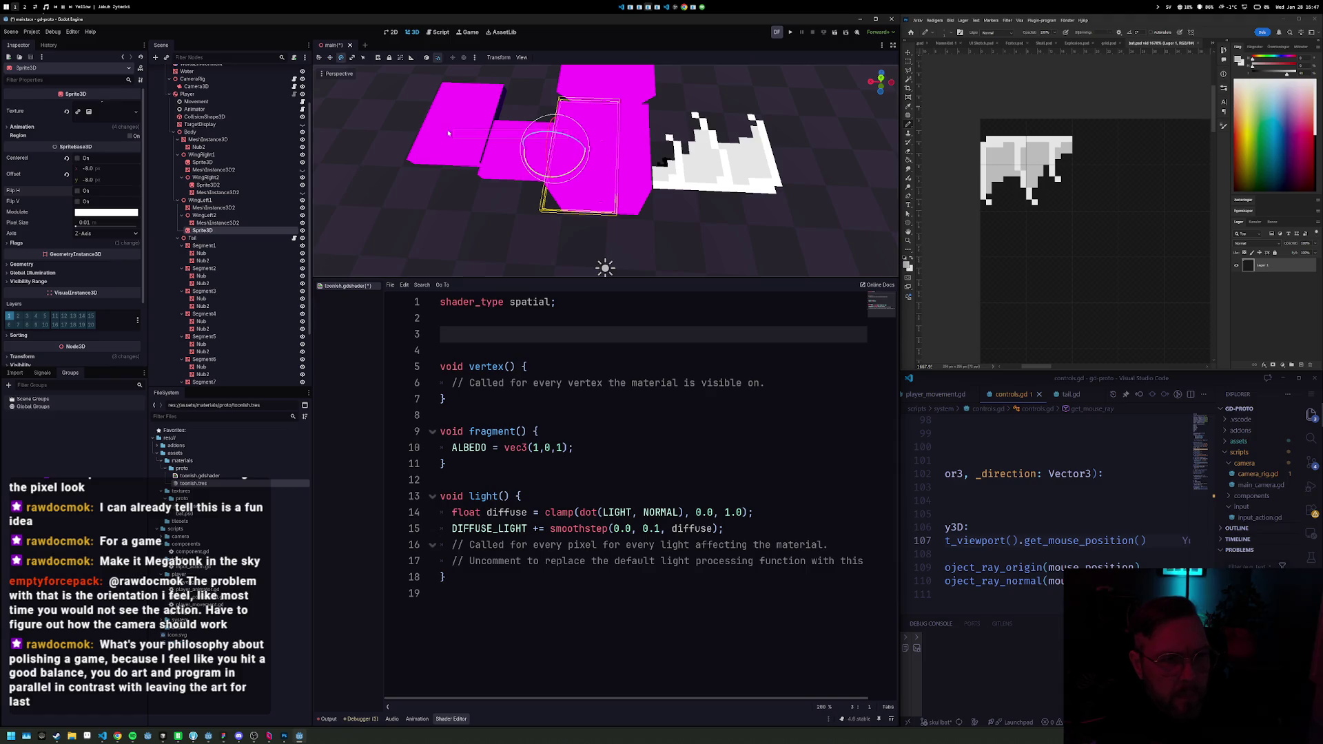
key(Escape)
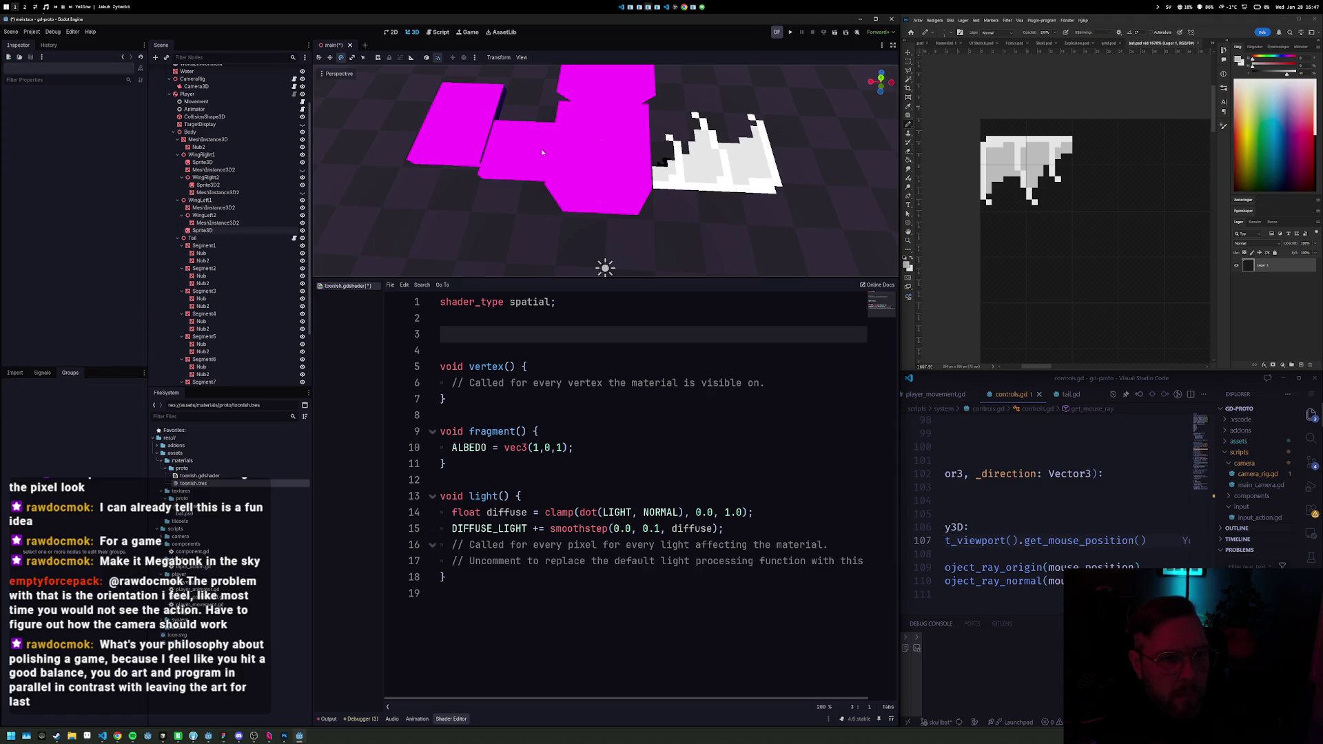
click(206, 232)
mouse_move(575, 138)
mouse_down()
mouse_move(476, 146)
mouse_move(492, 190)
mouse_move(474, 187)
mouse_move(567, 253)
mouse_up()
Step: Duplicate the sprite as a child of WingLeft2, move it, and set Frame Coords to 0
key(ctrl+d)
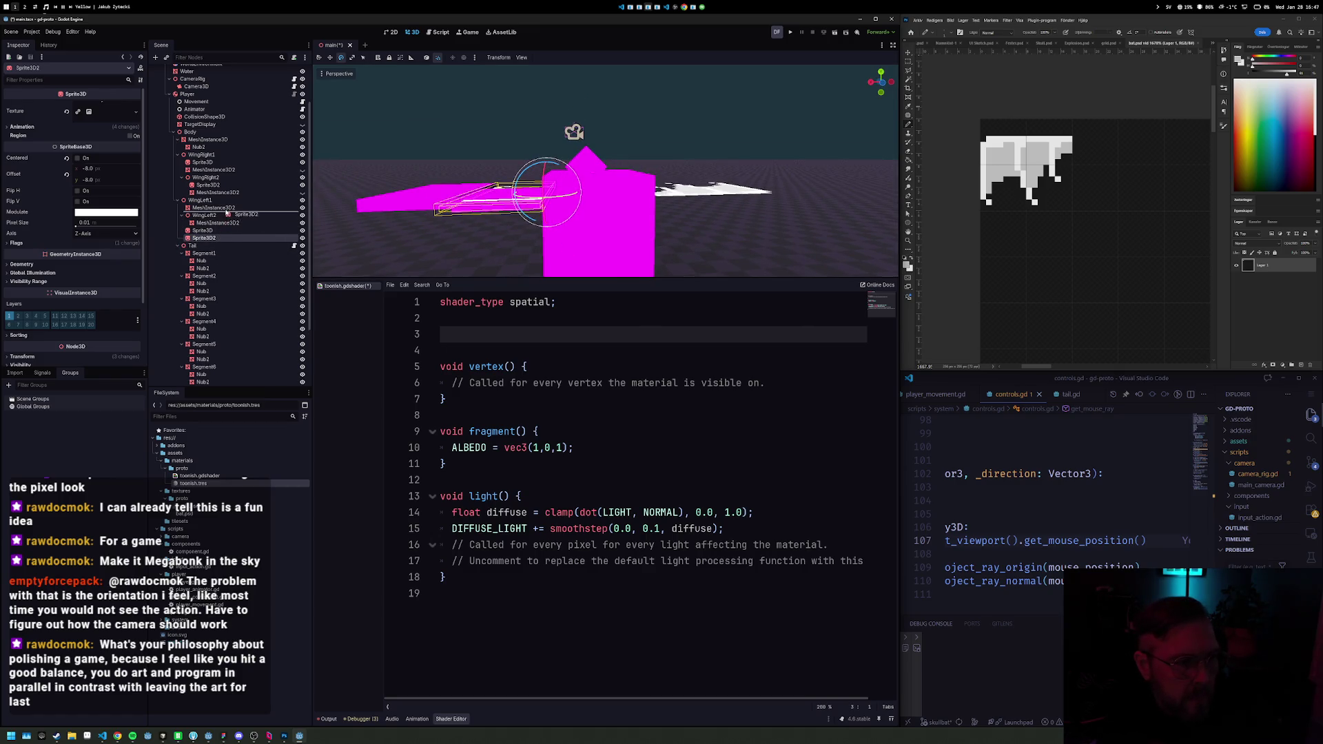
mouse_move(226, 218)
mouse_down()
mouse_move(212, 235)
mouse_move(223, 214)
mouse_up()
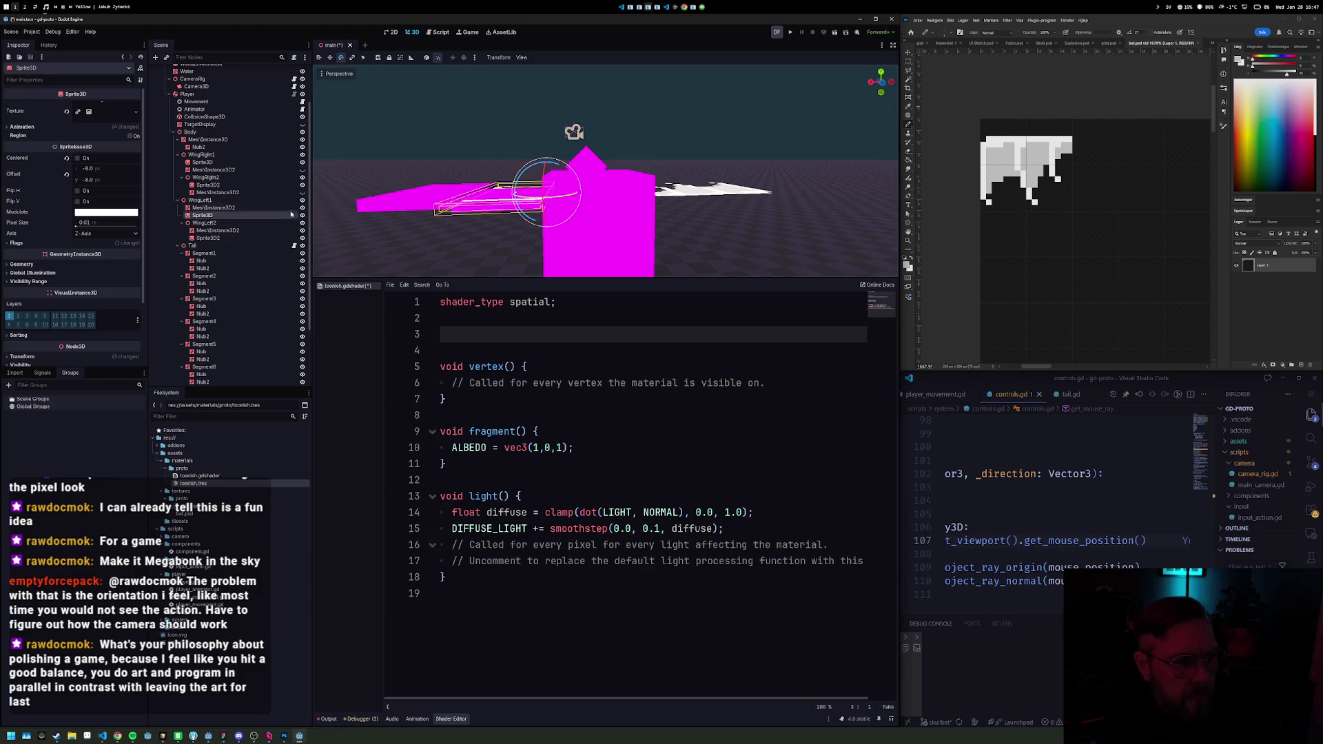
mouse_move(482, 206)
mouse_down()
mouse_move(632, 191)
mouse_move(596, 176)
mouse_move(462, 178)
mouse_move(527, 177)
mouse_up()
key(w)
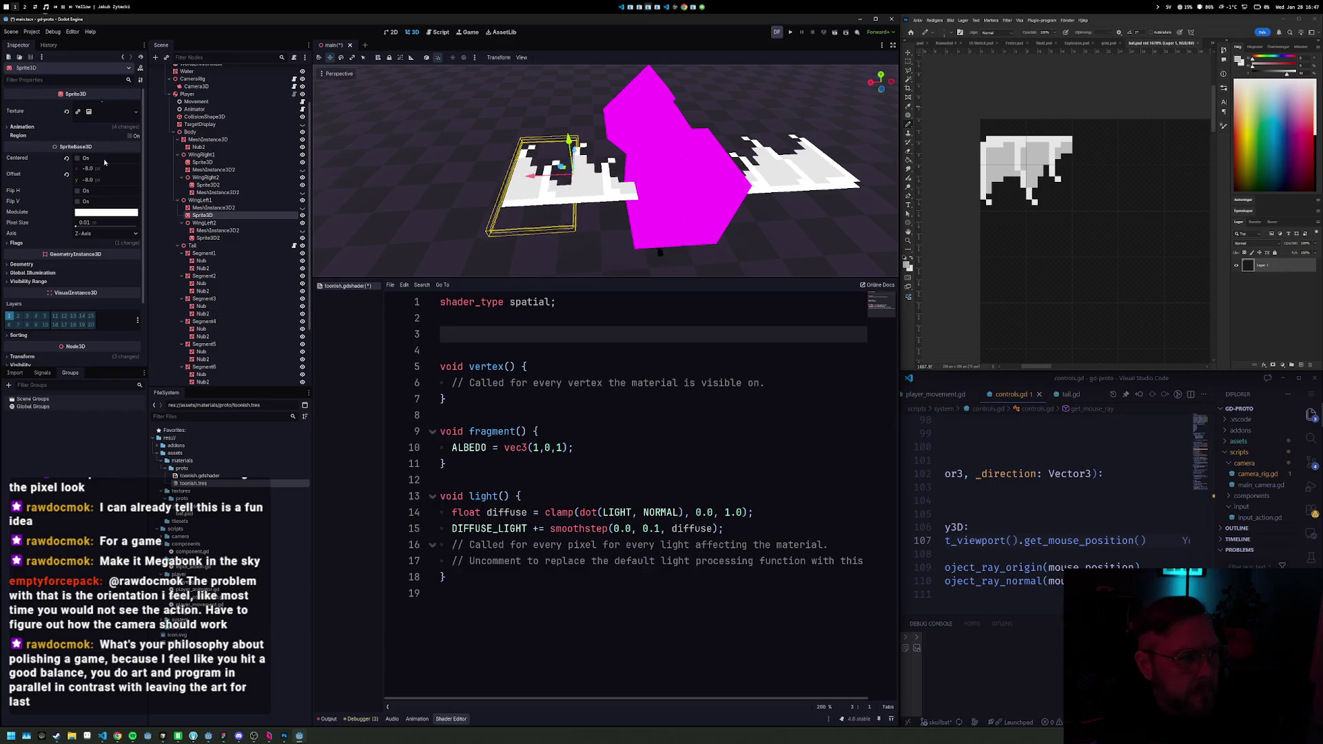
click(97, 127)
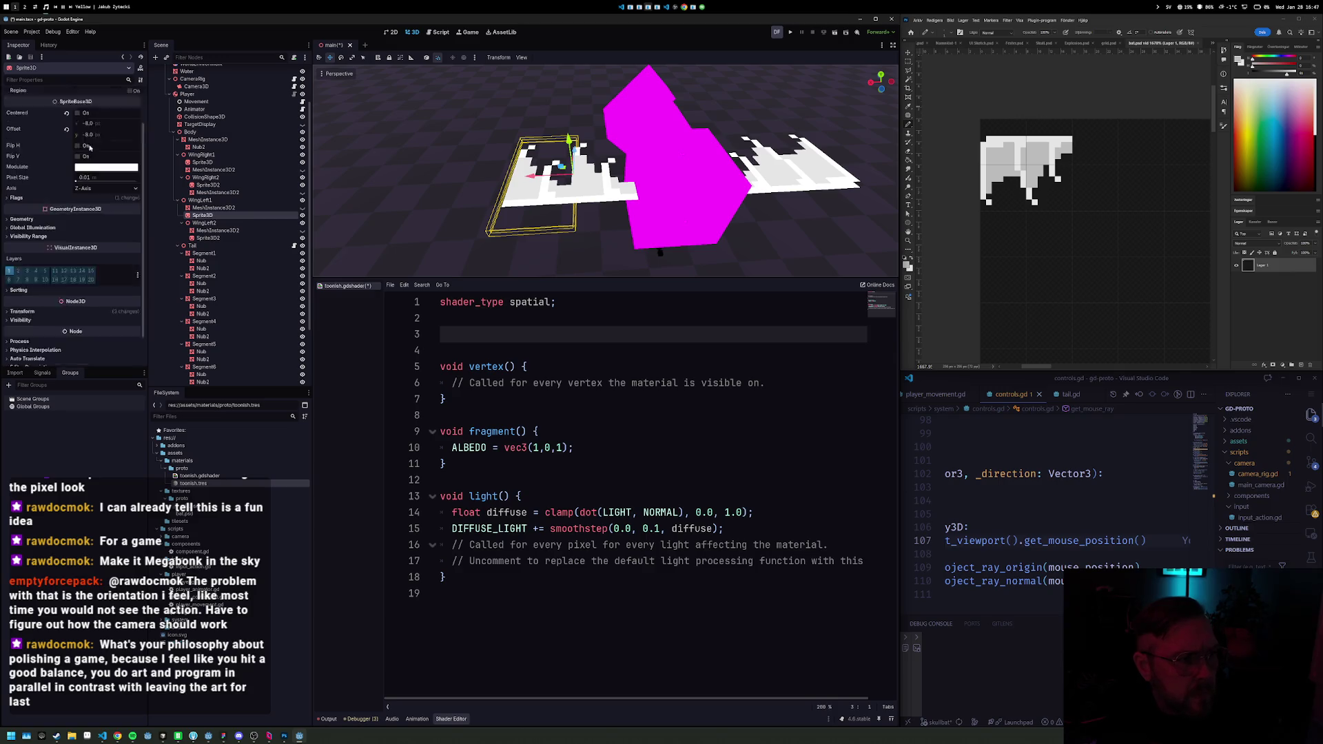
click(135, 170)
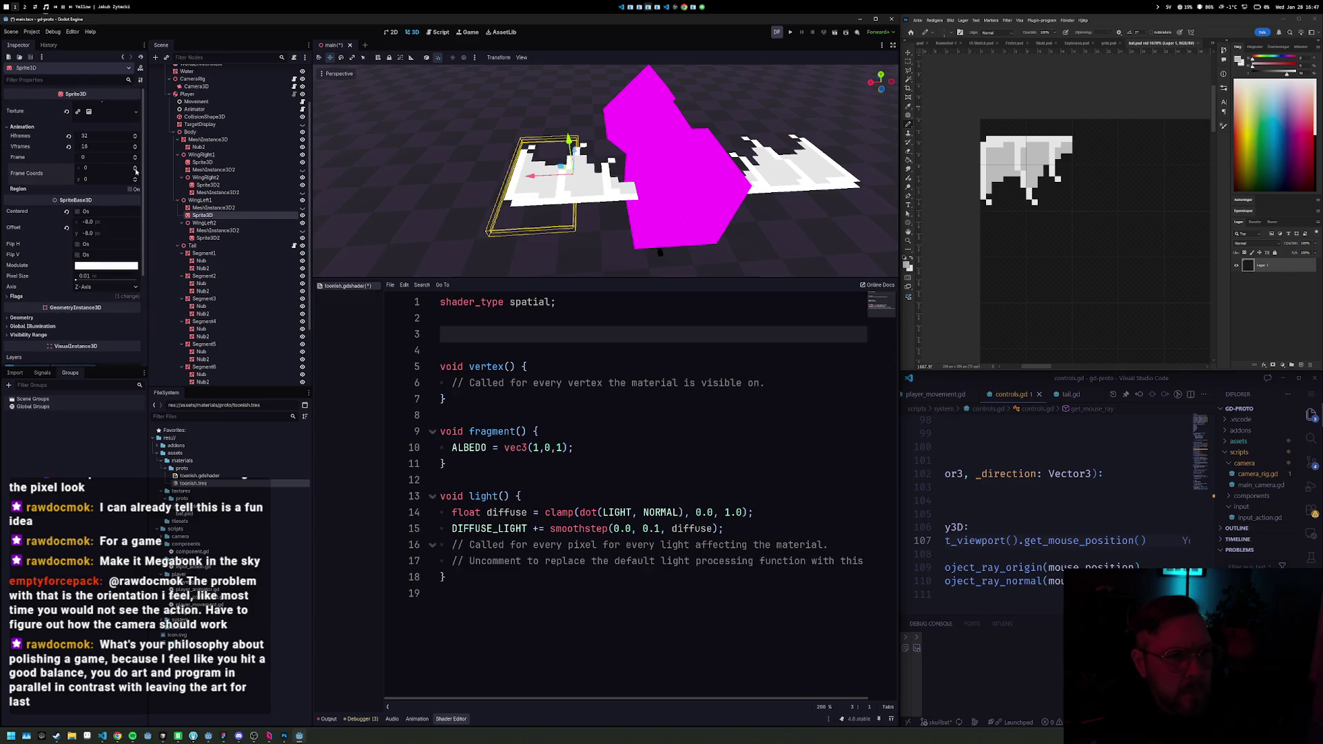
key(F5)
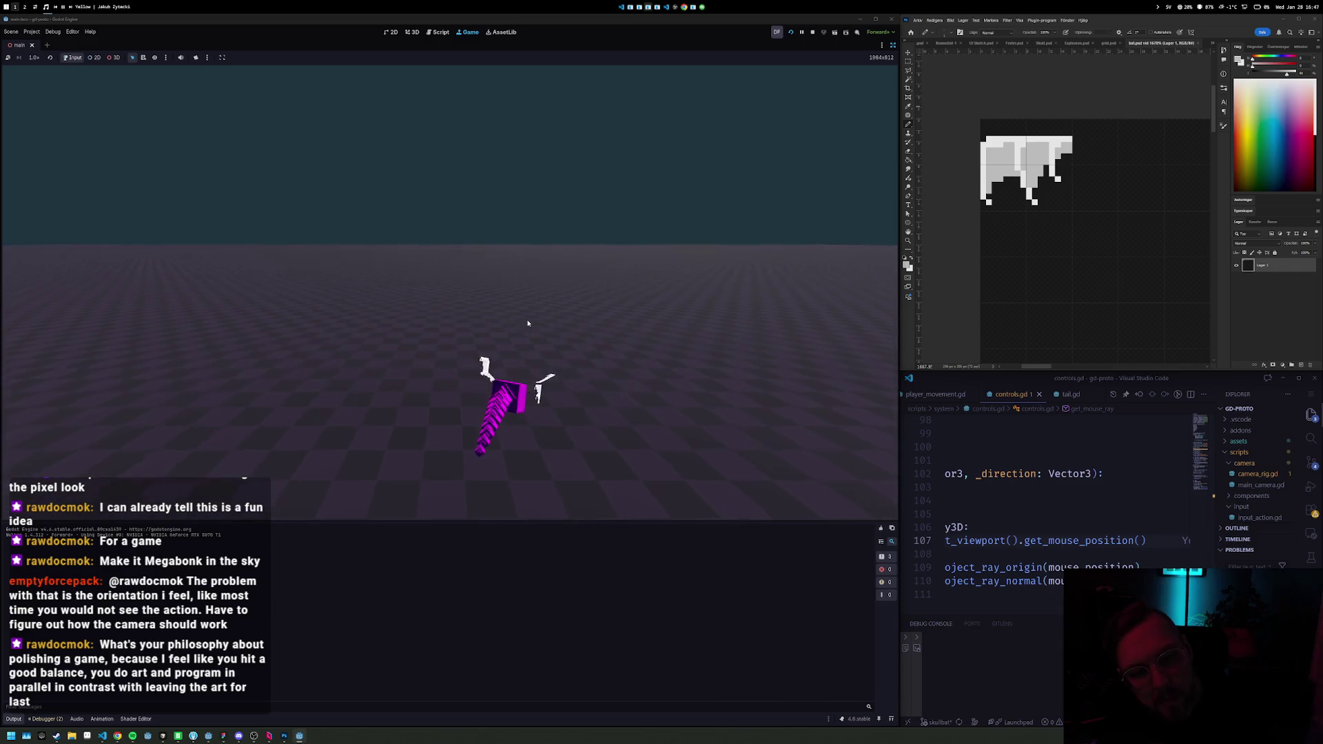
key(F8)
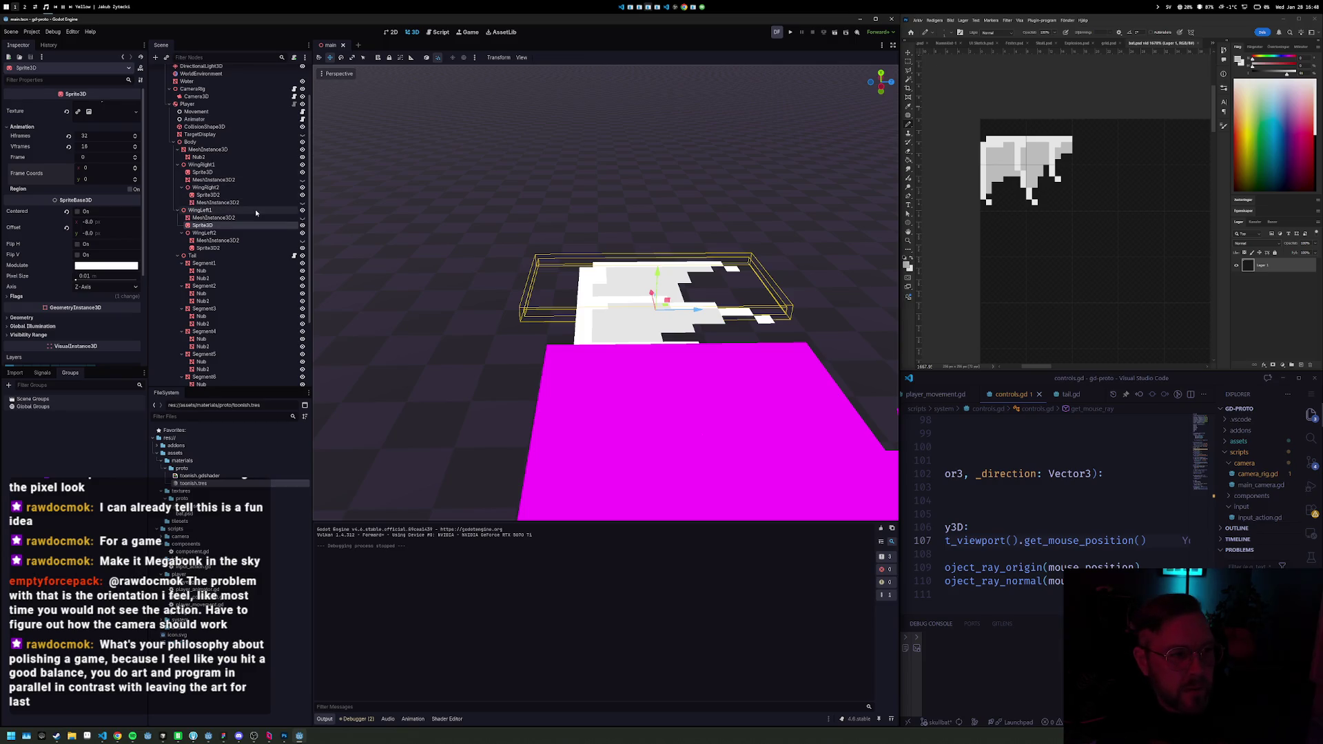
Step: Select WingRight1 and try shifting it sideways, then undo the move
click(255, 208)
click(226, 164)
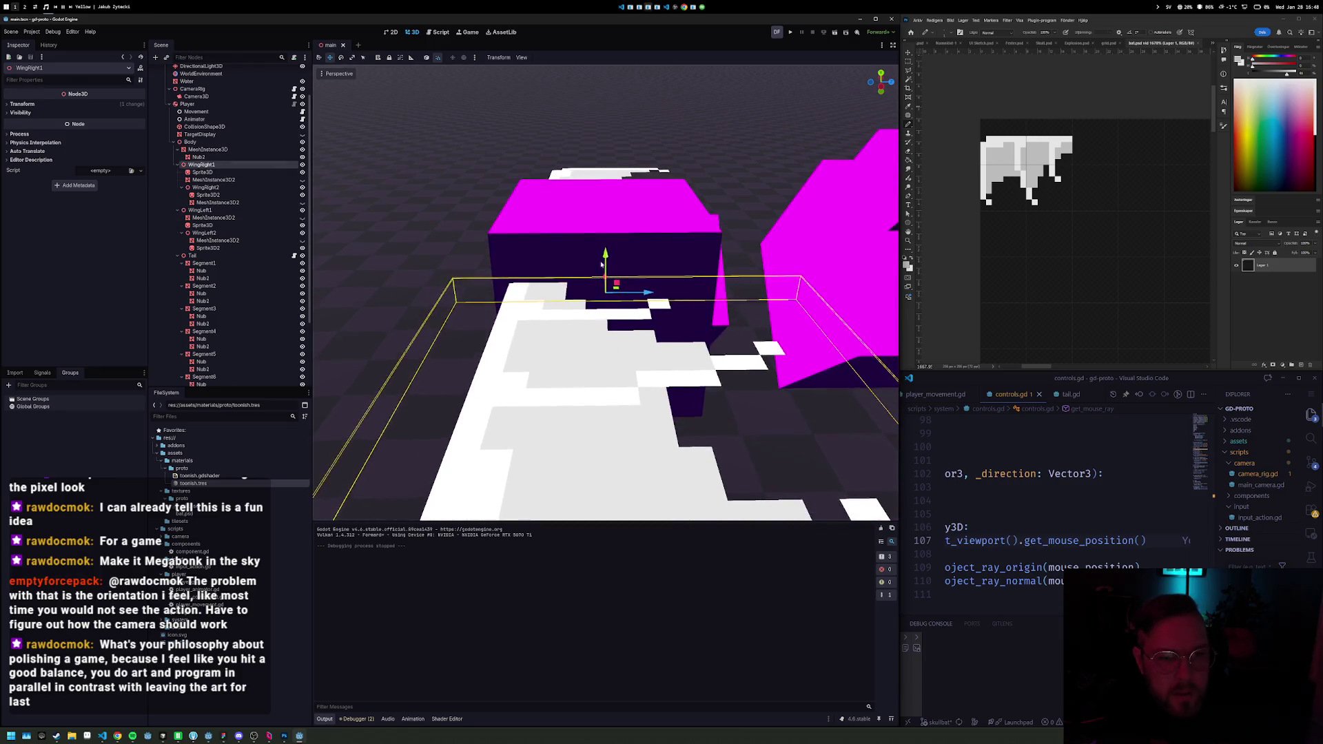
scroll(648, 261, down, 5)
mouse_move(602, 237)
mouse_down()
mouse_move(663, 230)
mouse_move(591, 204)
mouse_move(441, 217)
mouse_up()
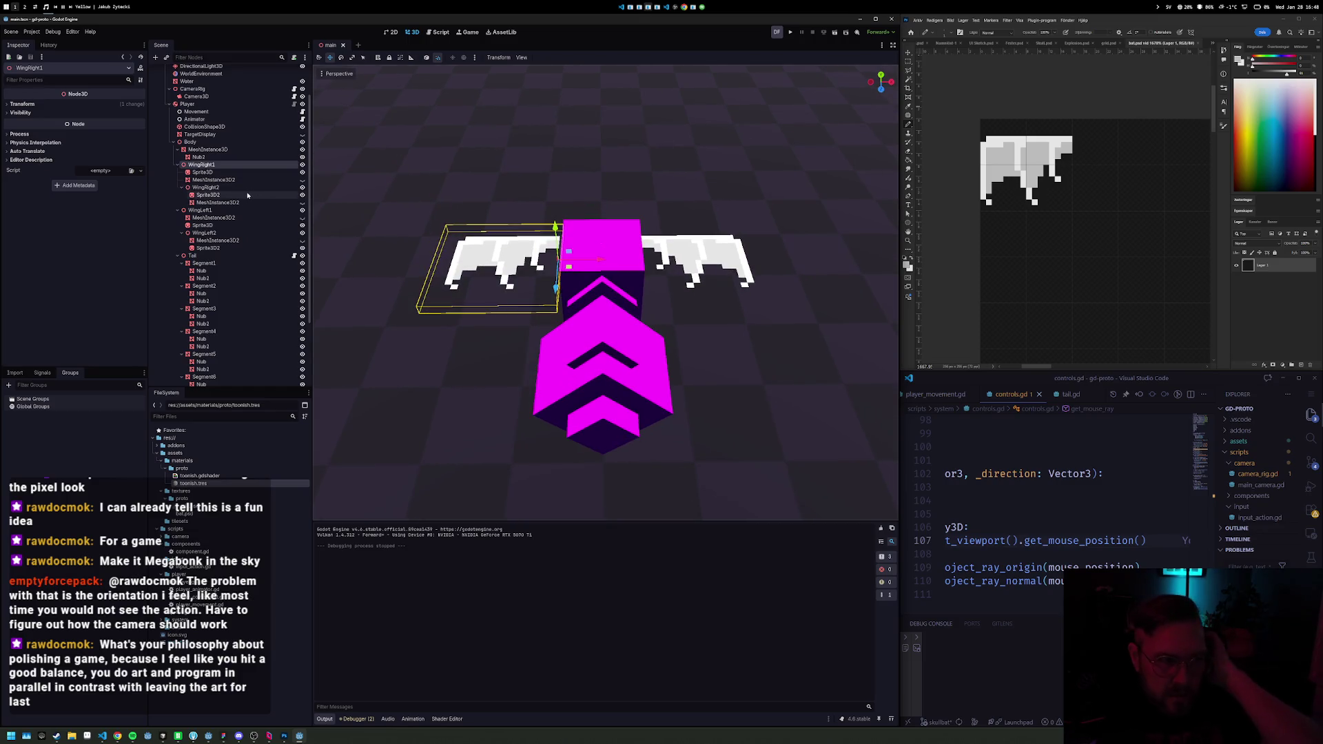
drag(536, 247, 483, 248)
key(ctrl+z)
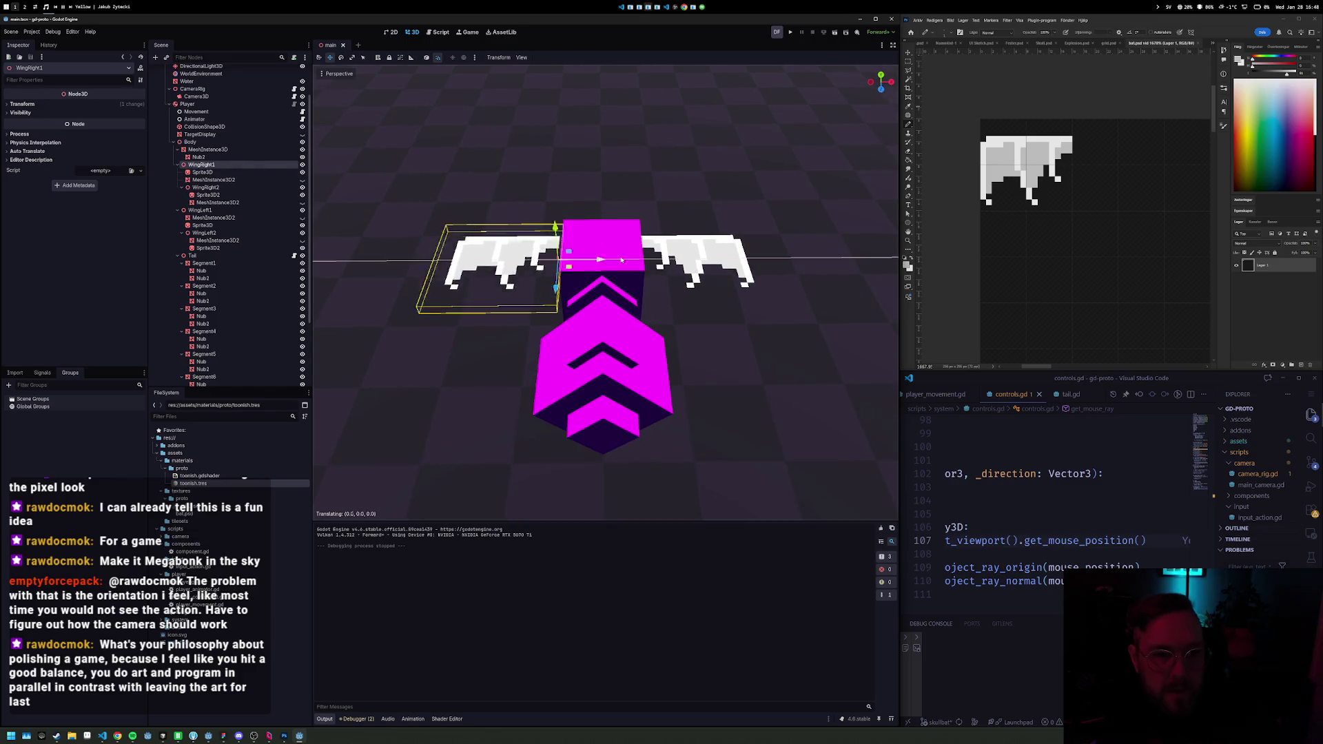
drag(586, 274, 381, 233)
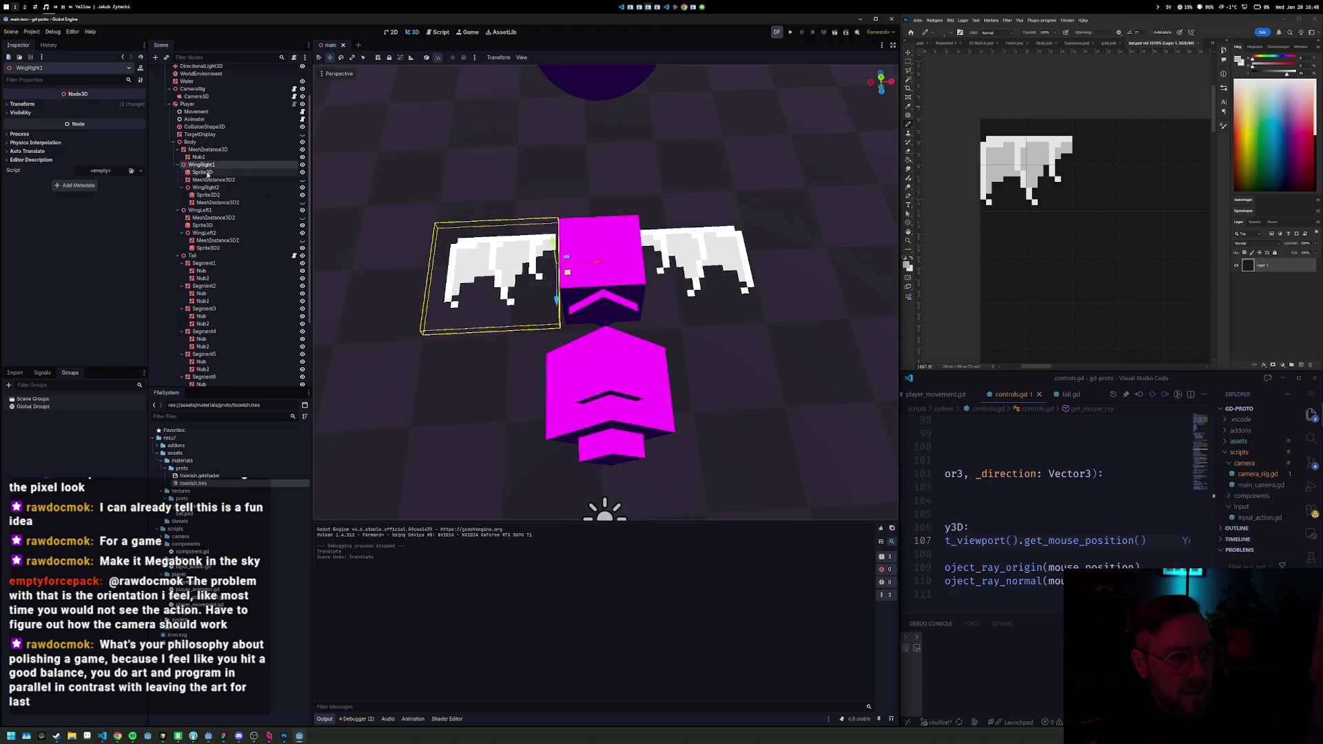
Step: Reparent the first left wing's sprite under the other left wing node and run the game
click(207, 172)
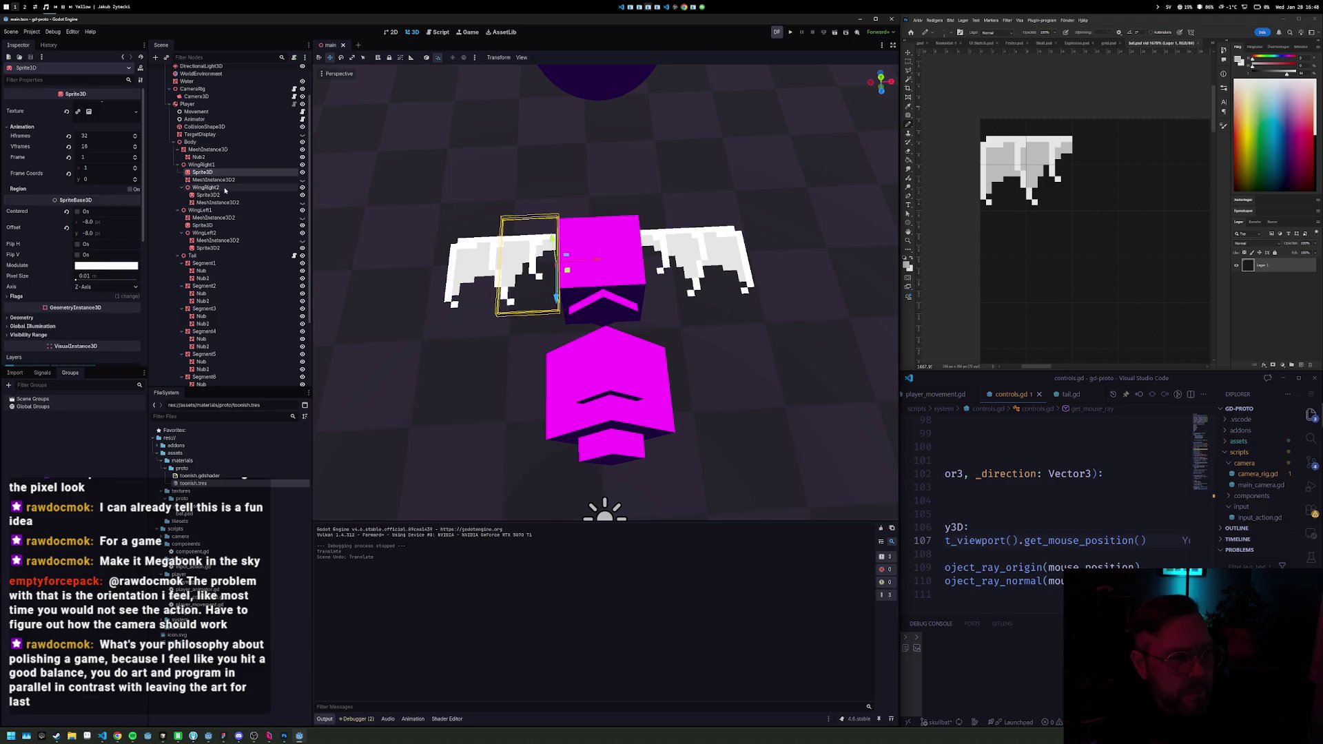
click(223, 196)
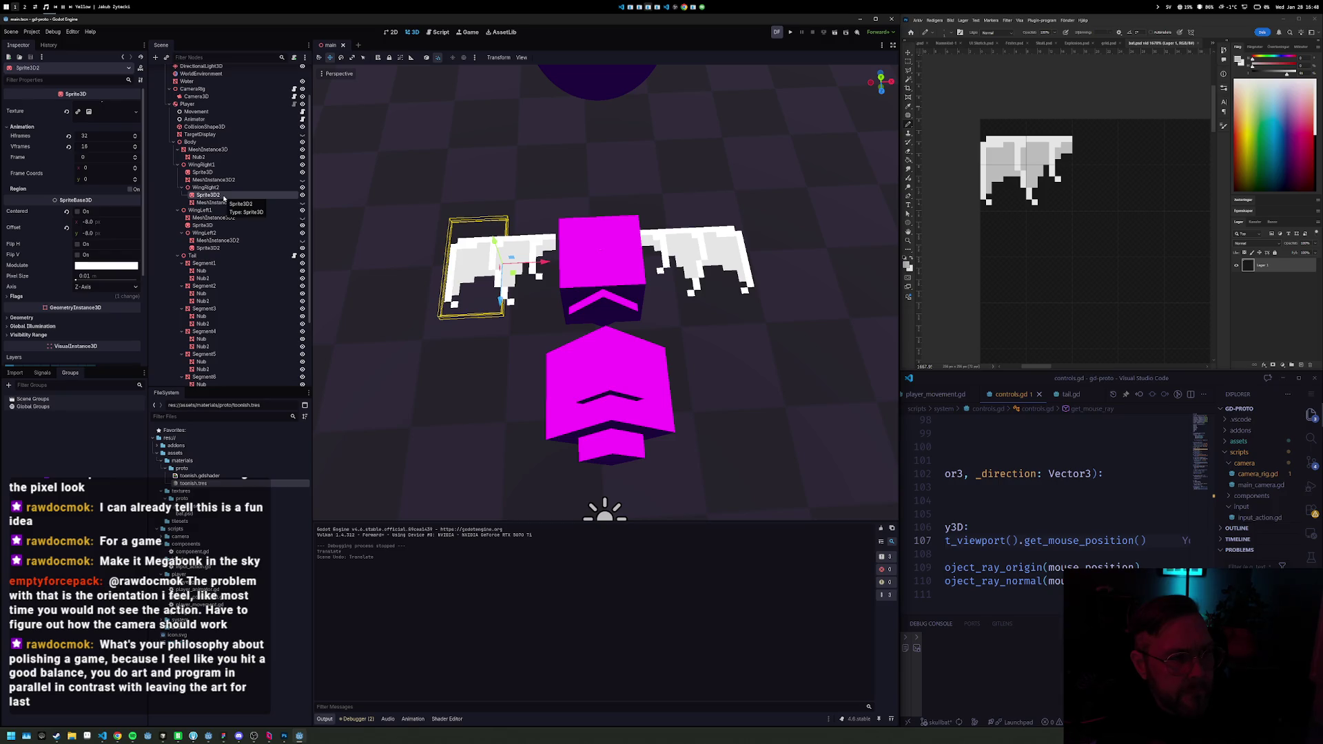
click(220, 188)
click(219, 196)
click(219, 211)
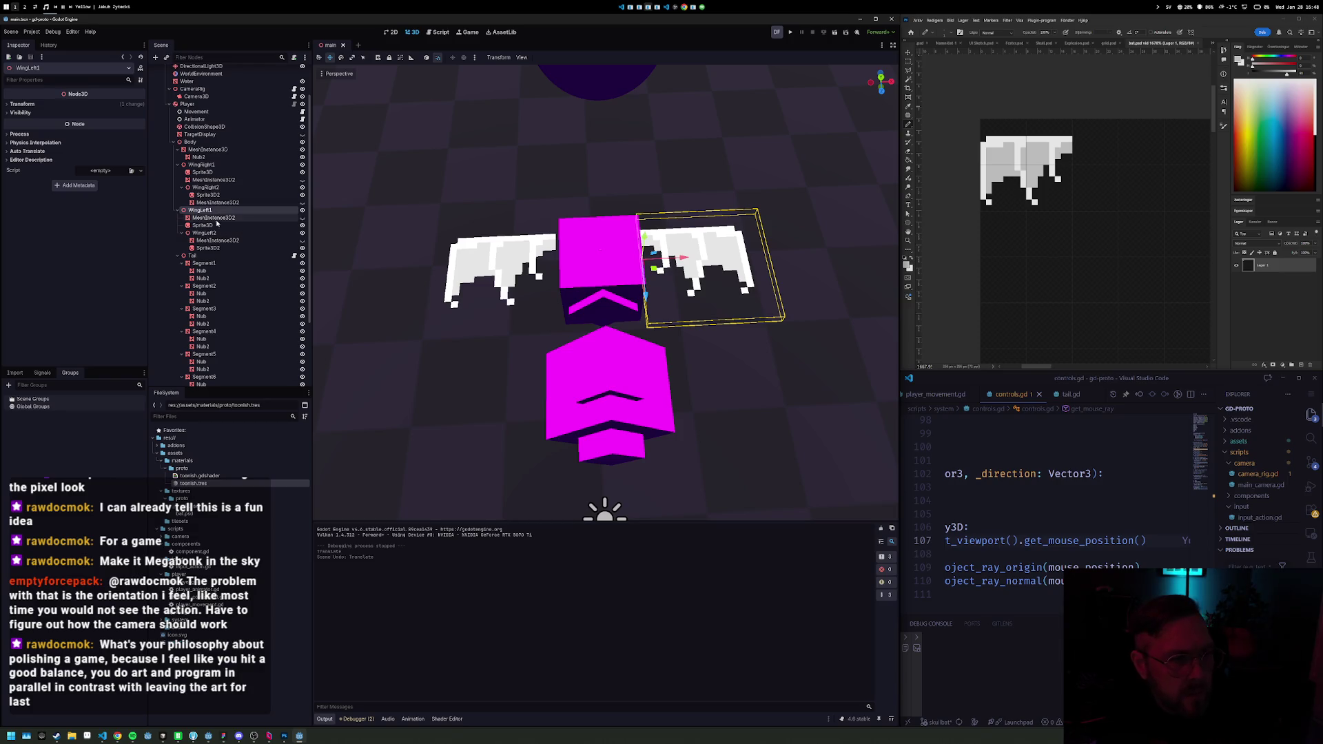
click(210, 230)
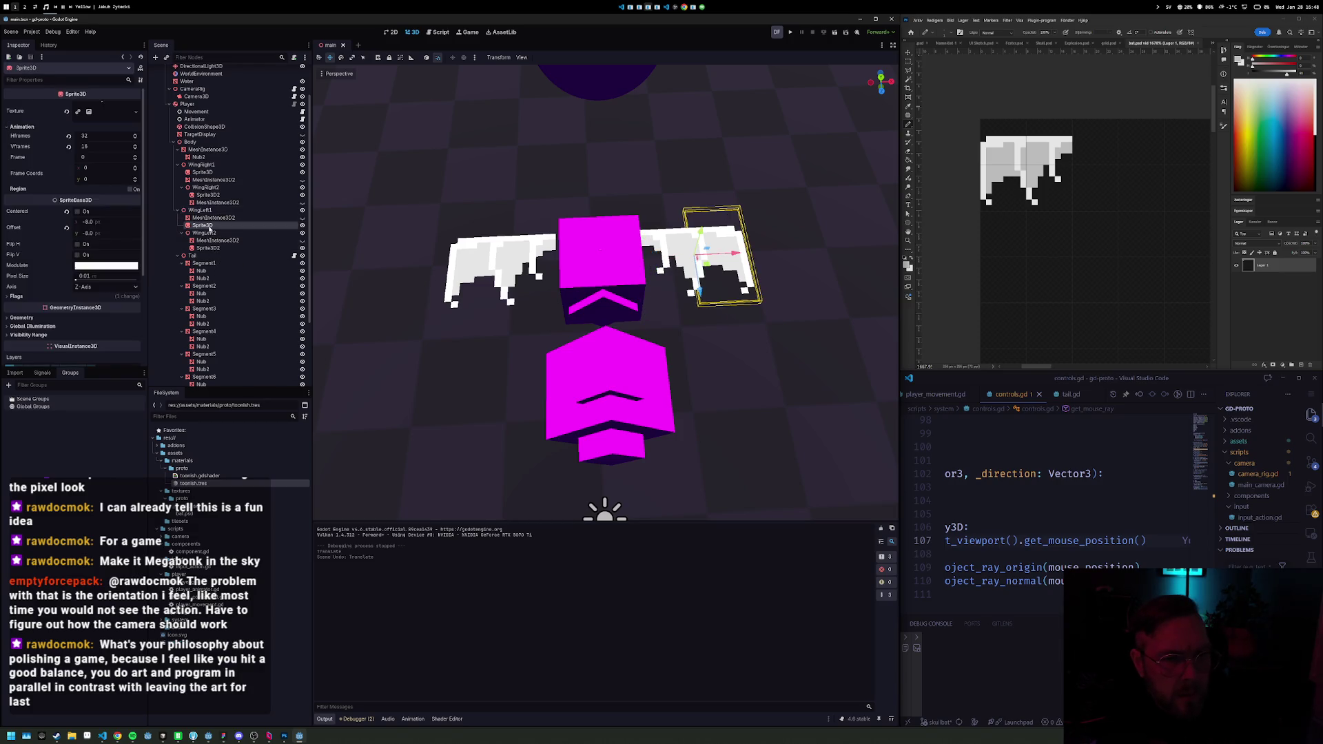
drag(214, 238, 214, 226)
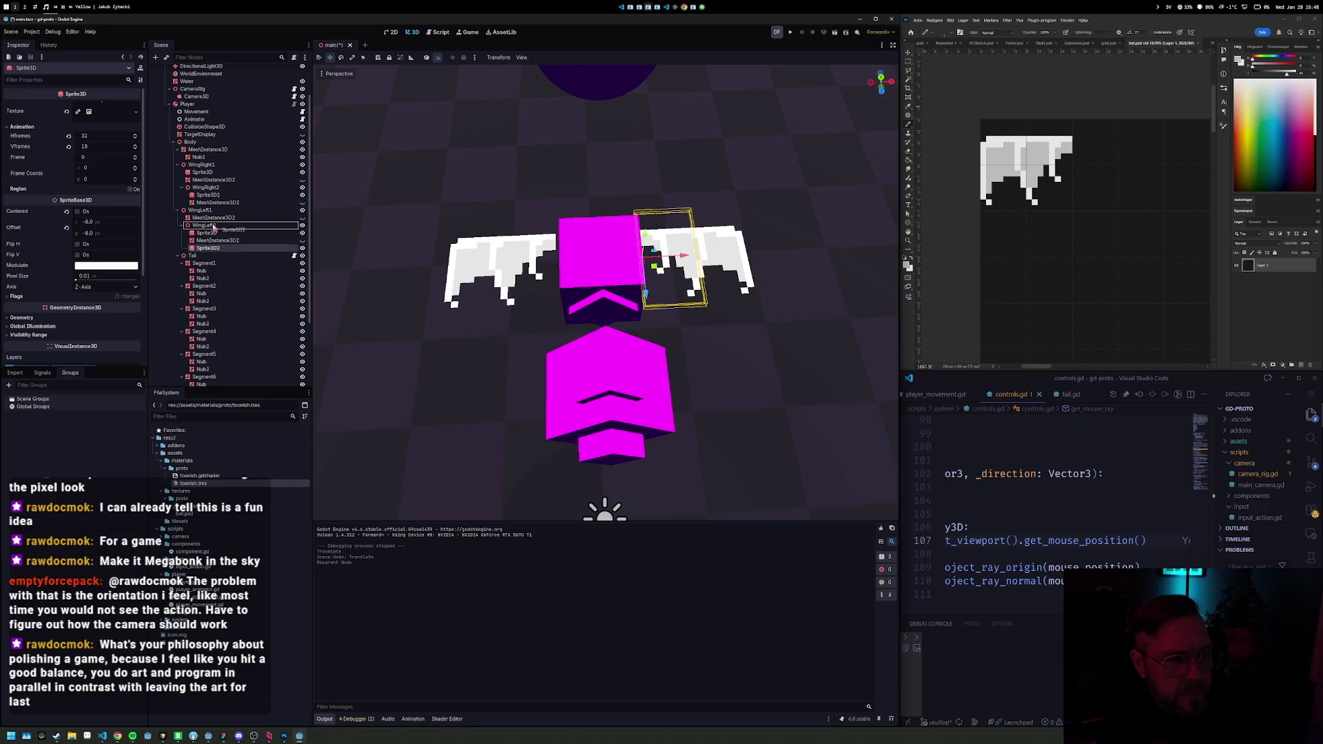
key(F5)
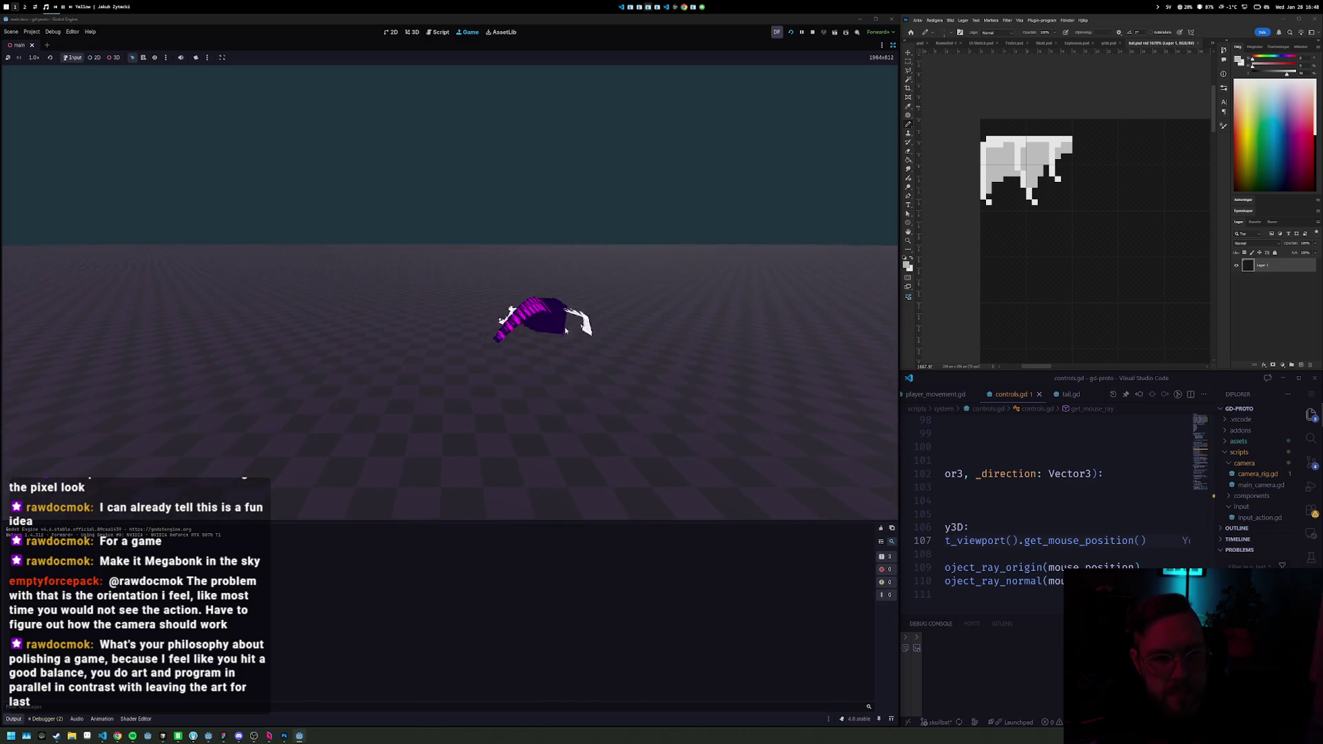
Step: Stop the game and comment out the two diffuse lines in toonish.gdshader
key(F8)
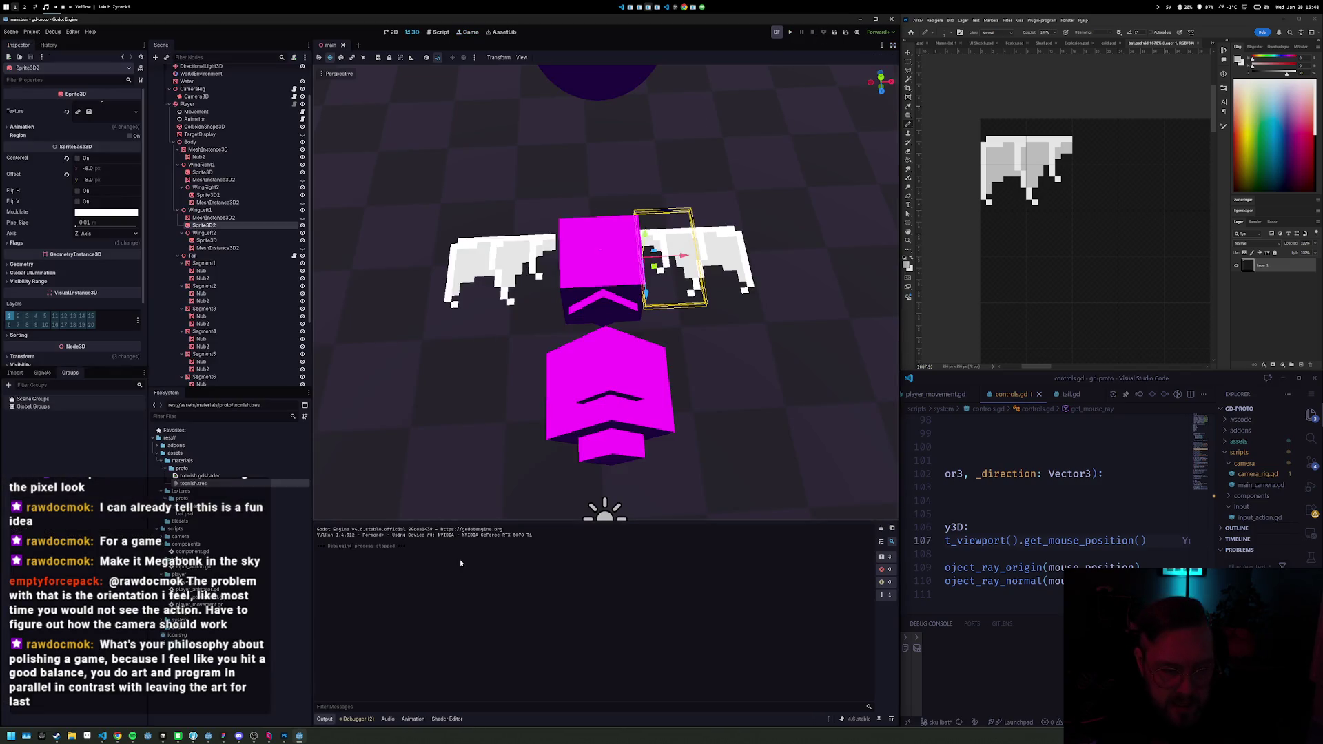
click(446, 719)
click(465, 511)
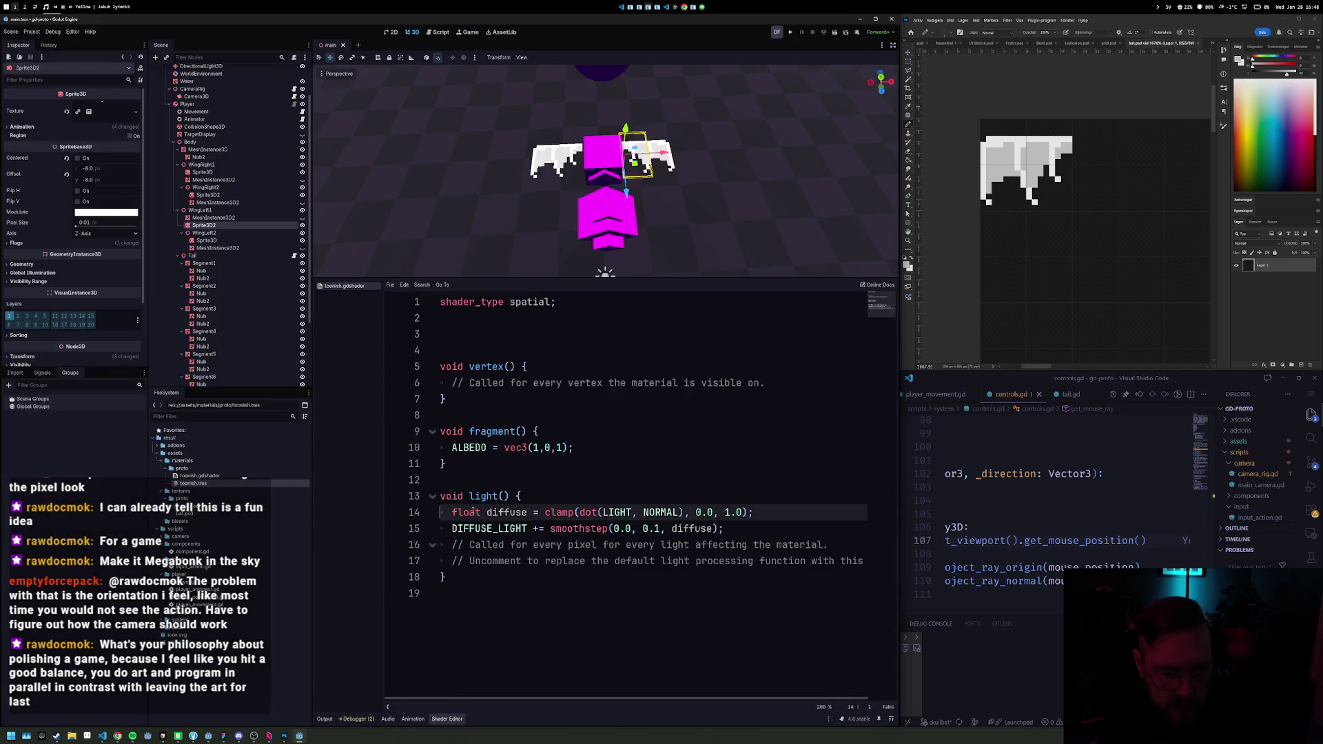
key(shift+Down)
key(shift+Down)
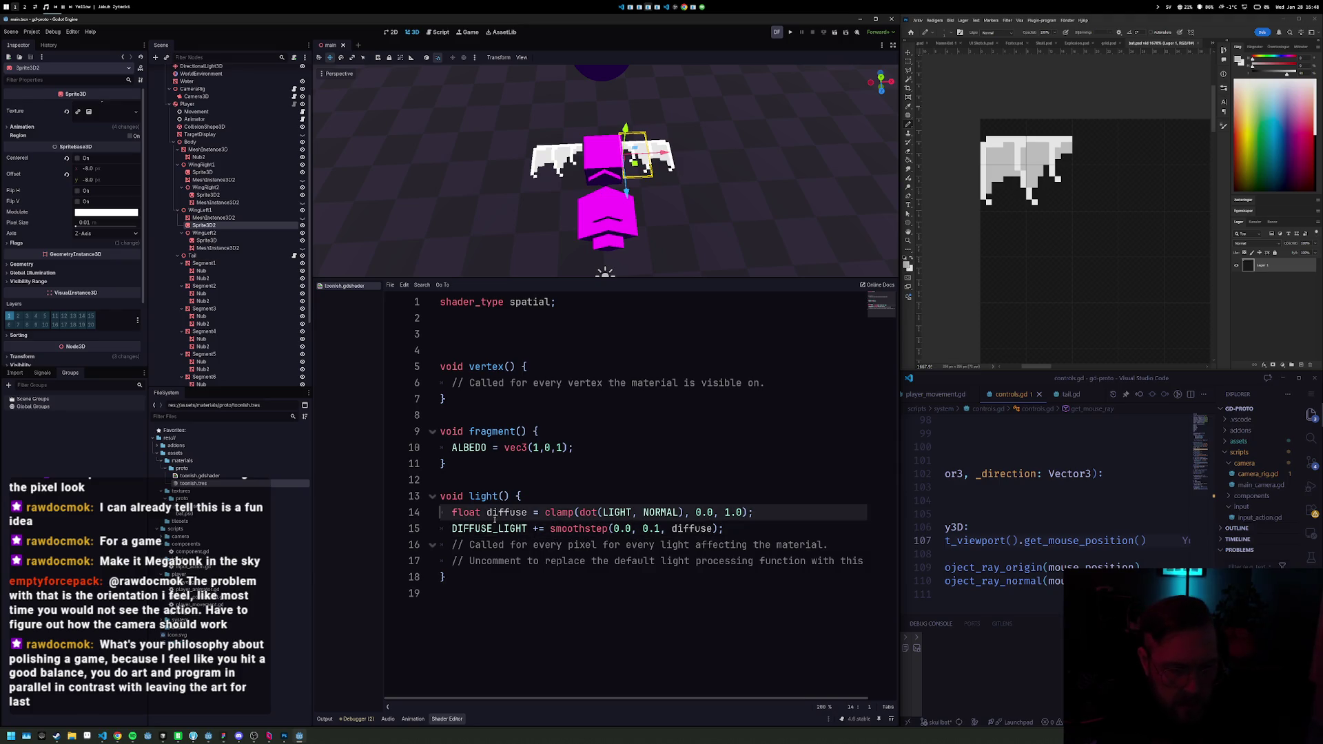
key(ctrl+k)
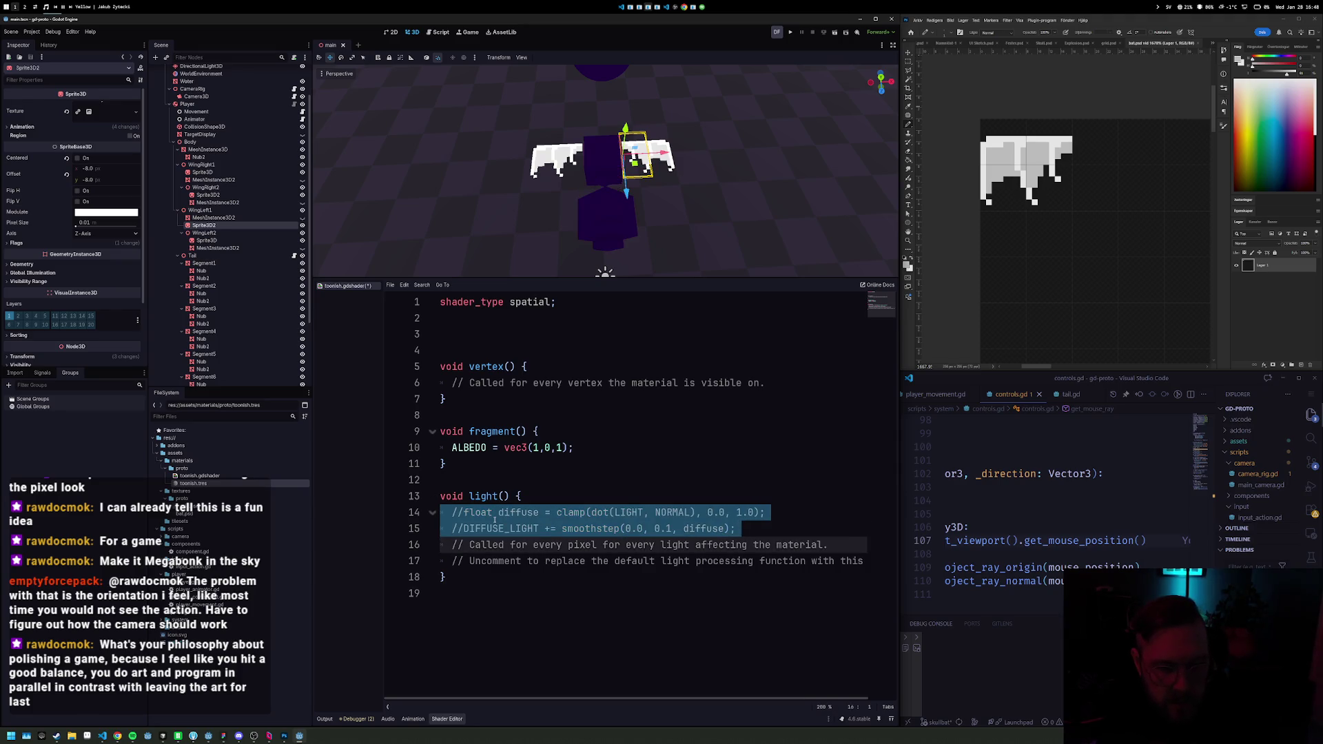
key(Up)
key(End)
Step: Add DIFFUSE_LIGHT = vec3(1) above the commented lines and save the shader
key(ctrl+shift+Return)
text(DIFFU)
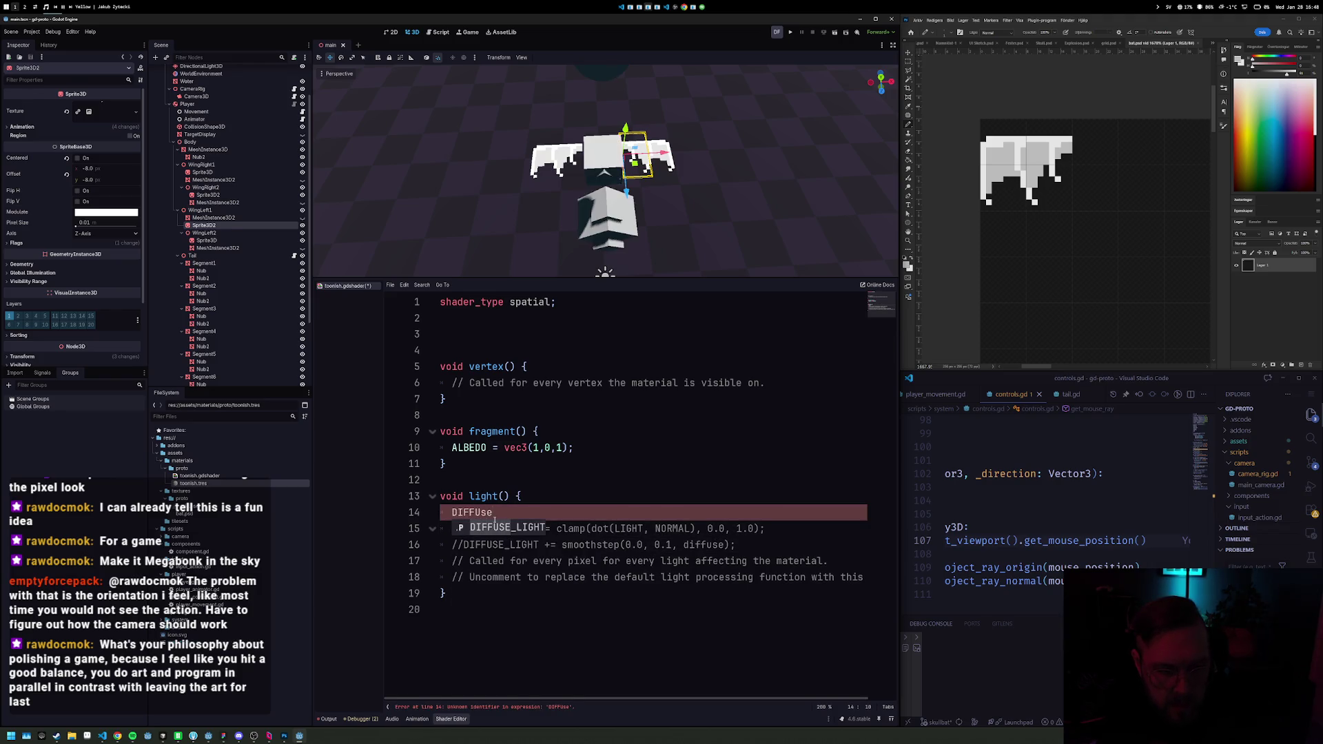
key(Return)
text(= vec)
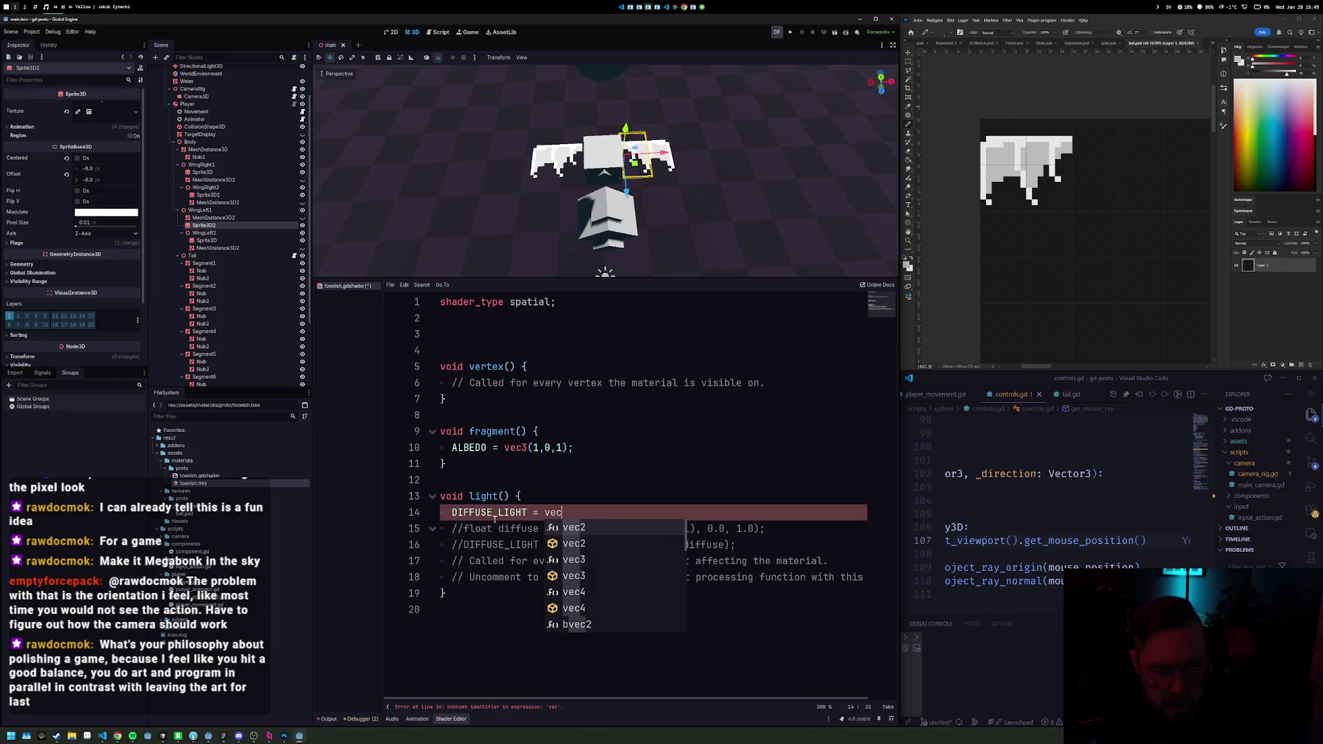
text(3(1);)
key(ctrl+s)
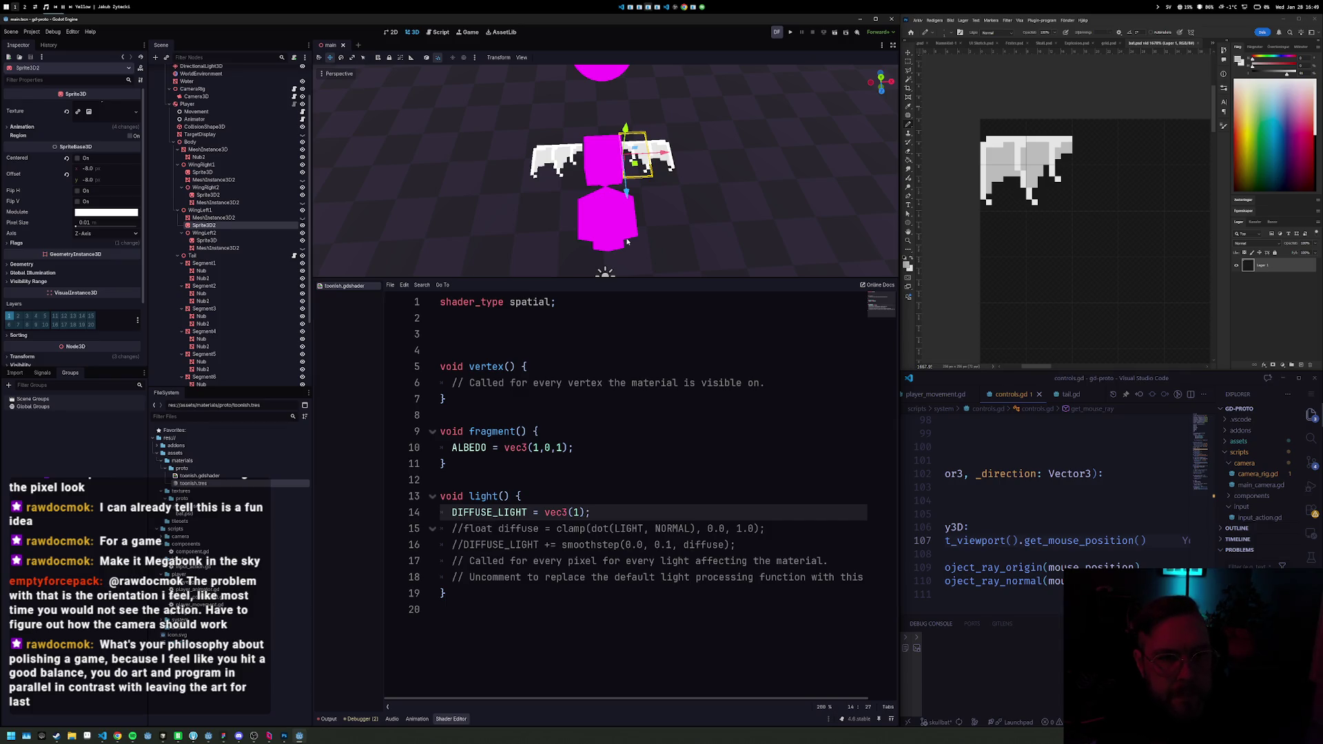
Step: Select the Sprite3D nodes under WingLeft2, WingLeft1, WingRight1 and WingRight2 together
click(220, 242)
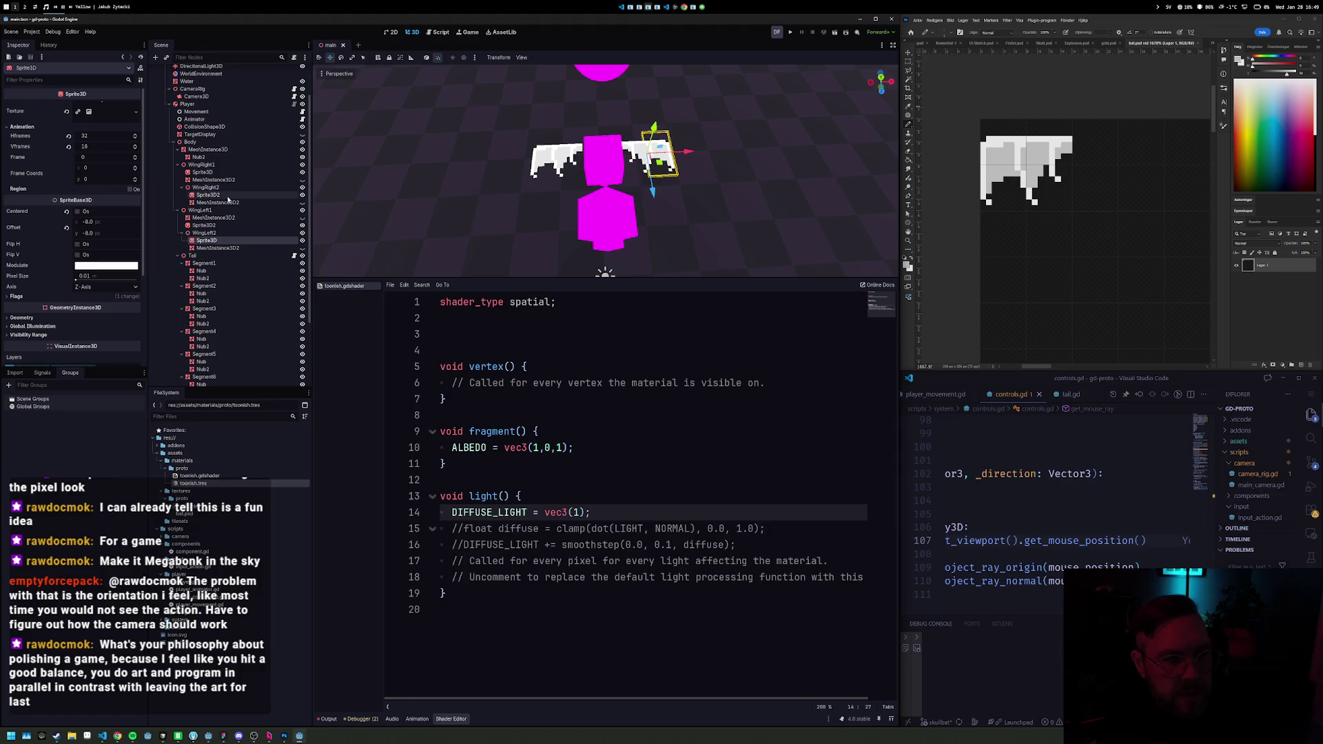
mouse_move(538, 179)
mouse_down()
mouse_move(612, 110)
mouse_move(781, 184)
mouse_up()
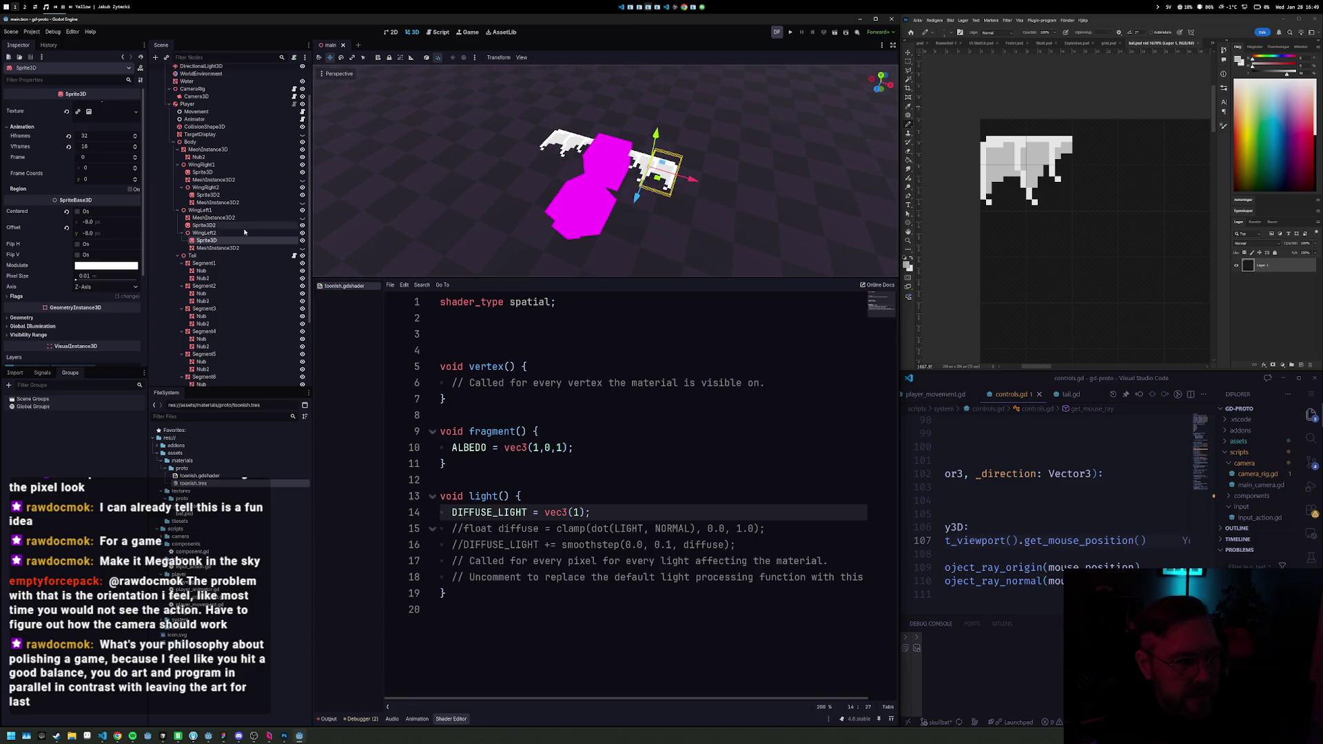
ctrl+click(219, 225)
ctrl+click(207, 195)
ctrl+click(203, 172)
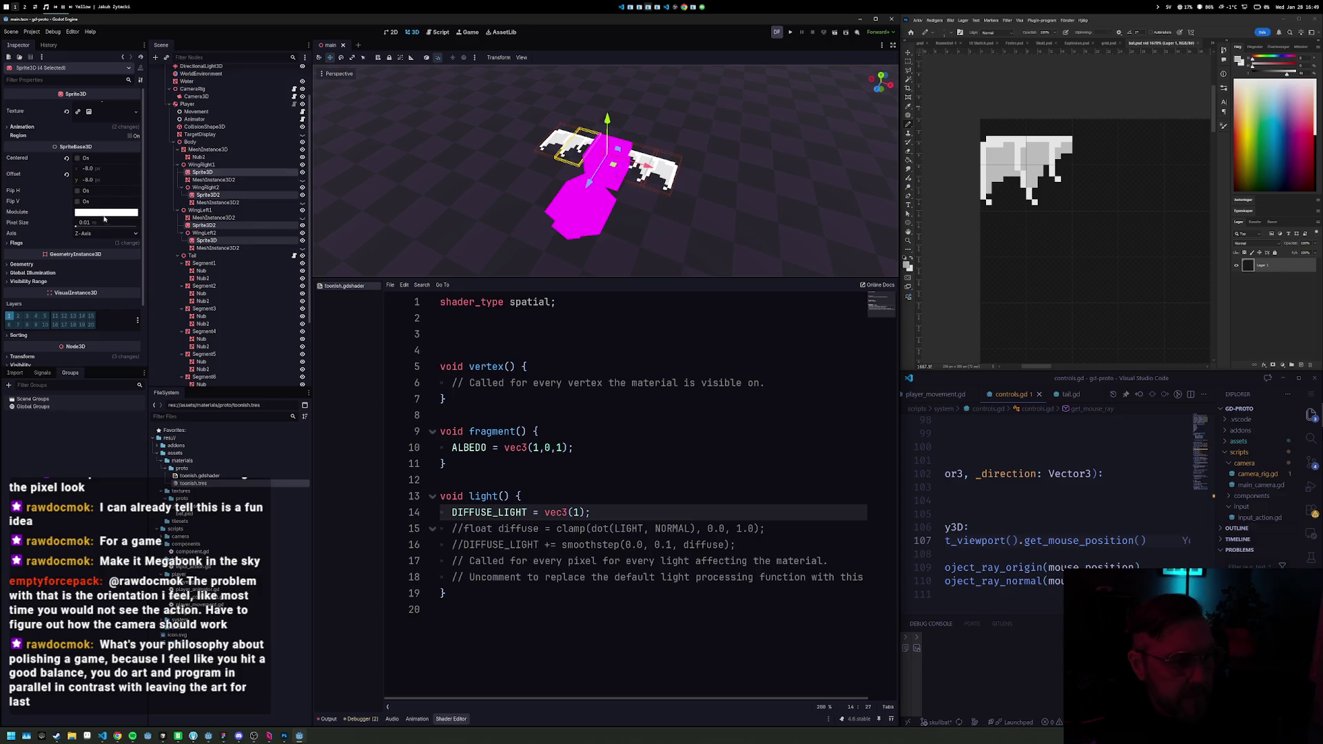
click(104, 215)
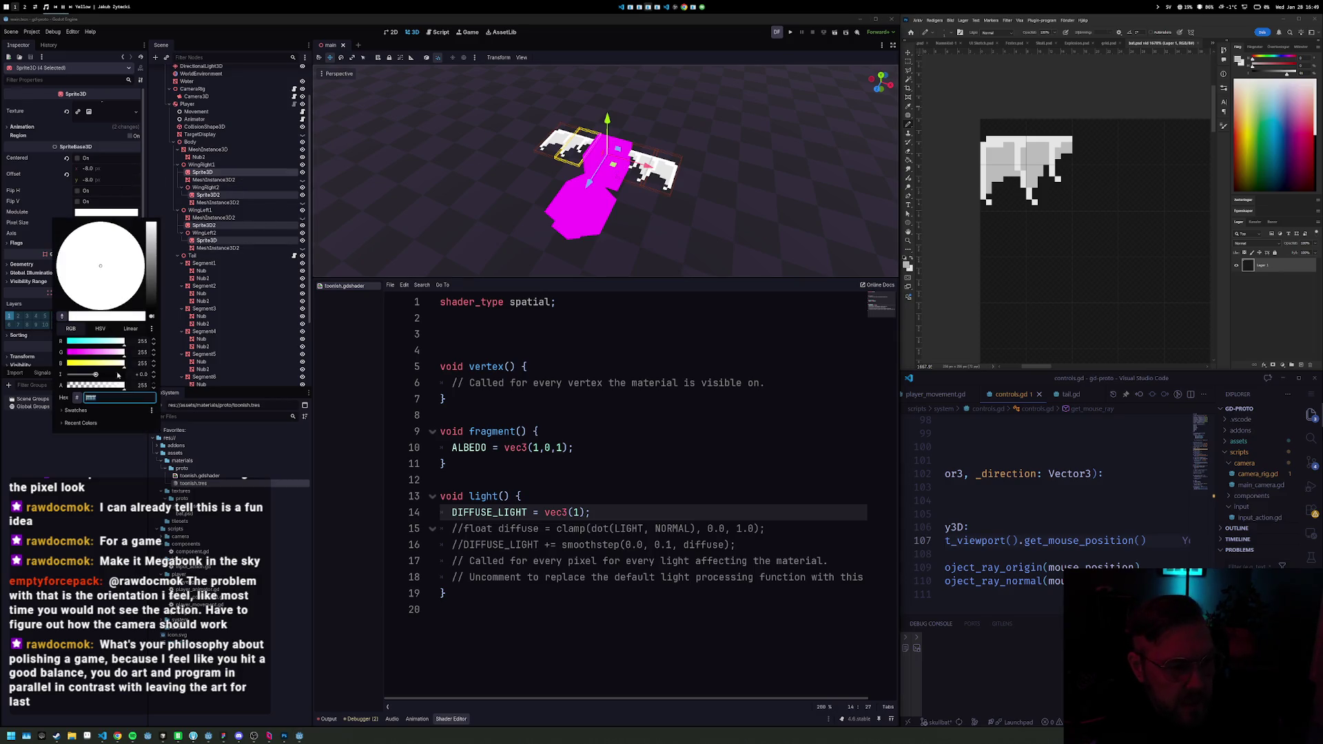
Step: Tint the wings' Modulate ff00ff, then change it to golden yellow with Linear values
text(ff00ff)
key(Return)
mouse_move(514, 230)
mouse_down()
mouse_move(681, 203)
mouse_move(672, 172)
mouse_move(667, 190)
mouse_move(699, 207)
mouse_up()
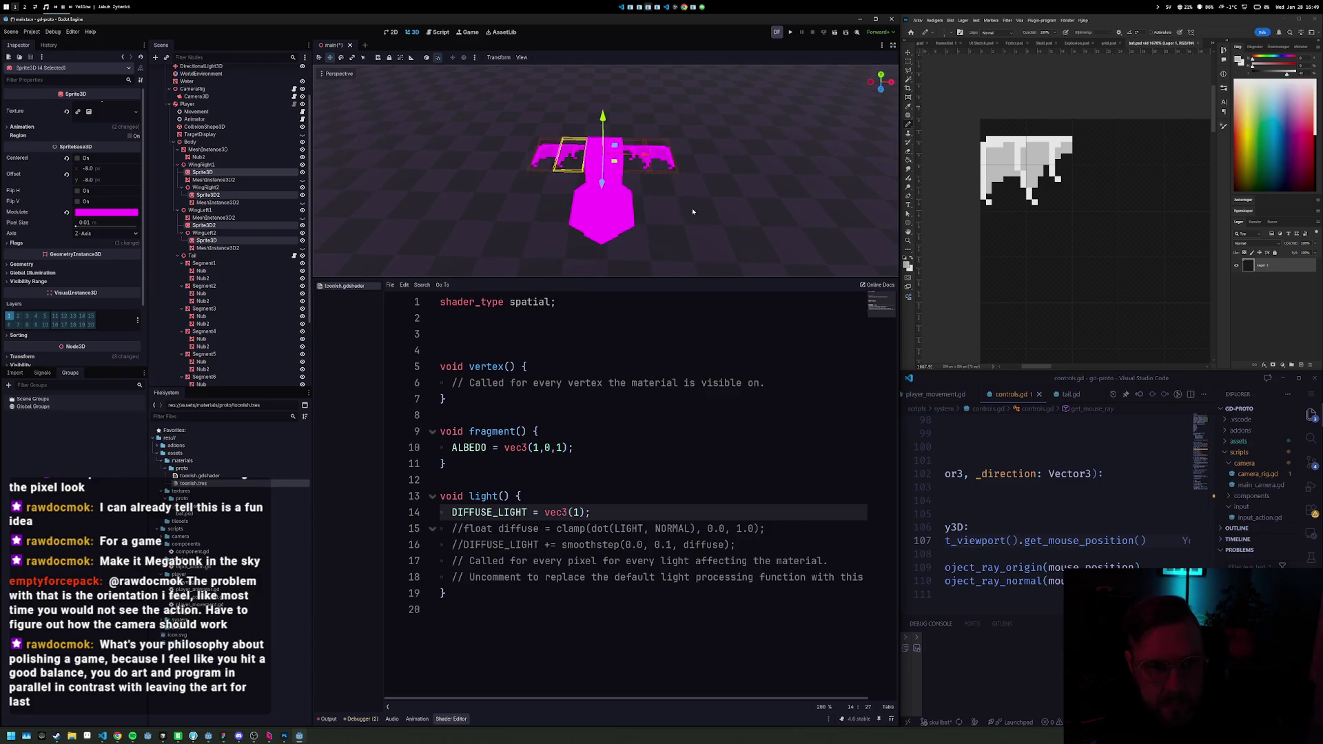
click(112, 213)
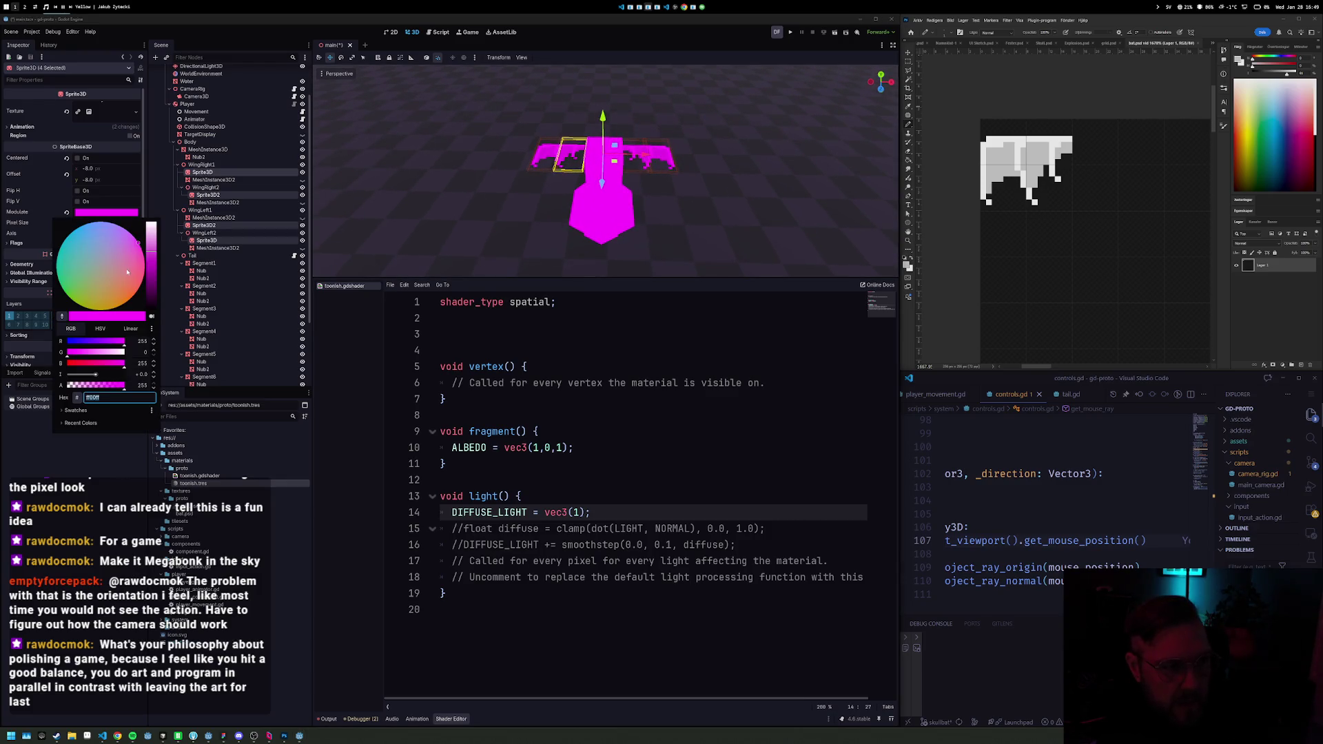
mouse_move(101, 287)
mouse_down()
mouse_move(86, 325)
mouse_move(125, 343)
mouse_move(107, 357)
mouse_up()
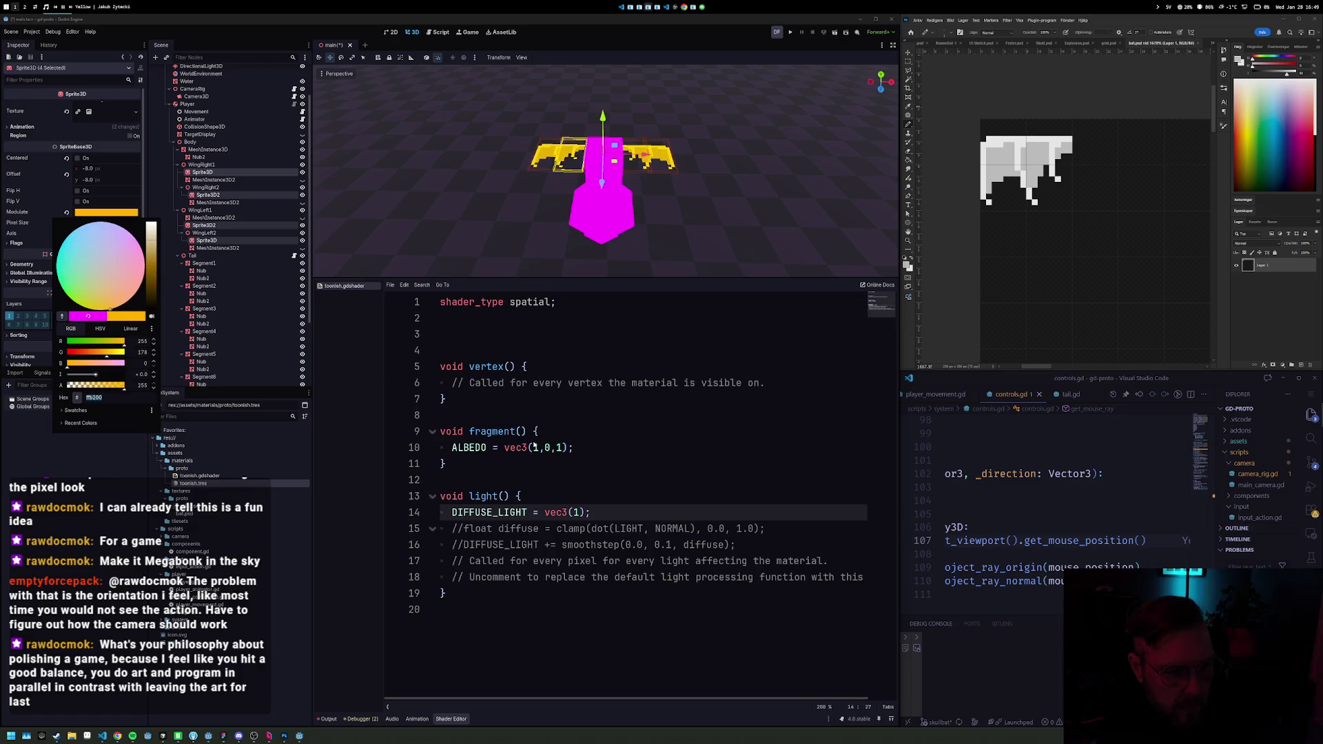
click(130, 329)
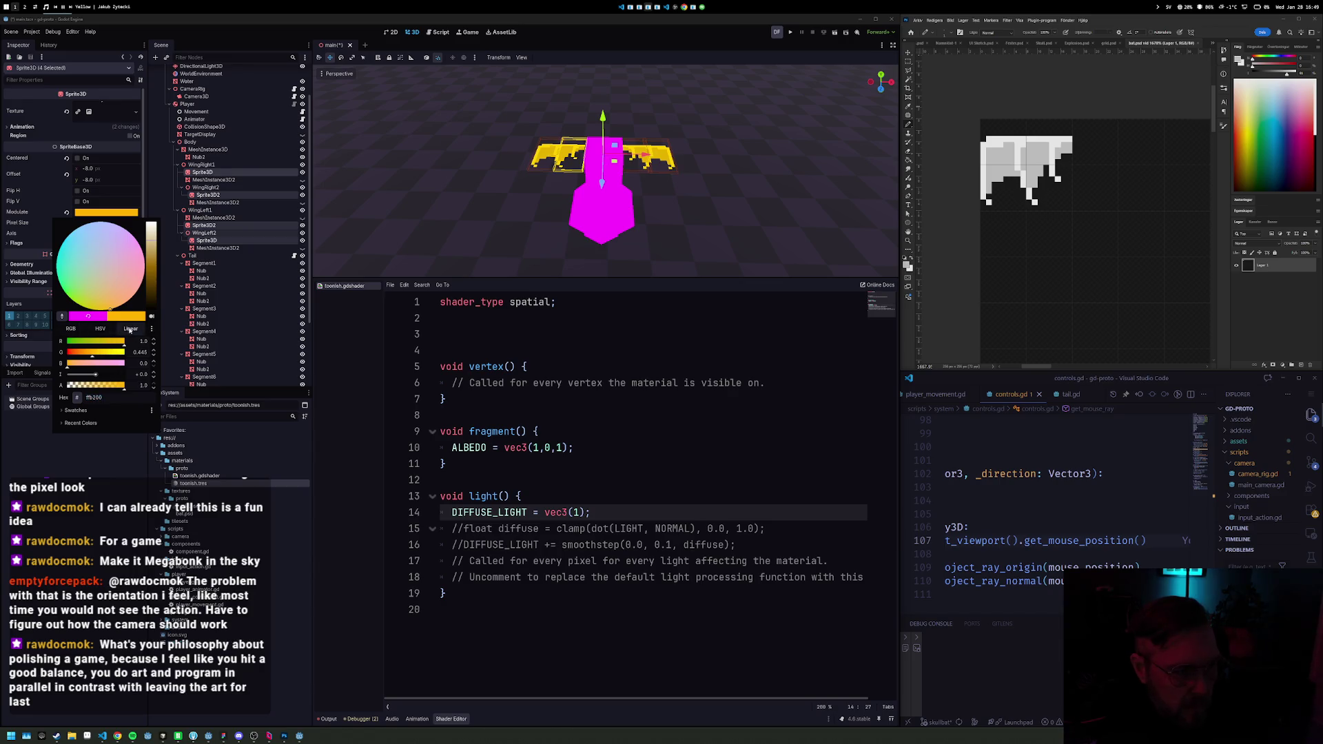
click(131, 330)
click(596, 454)
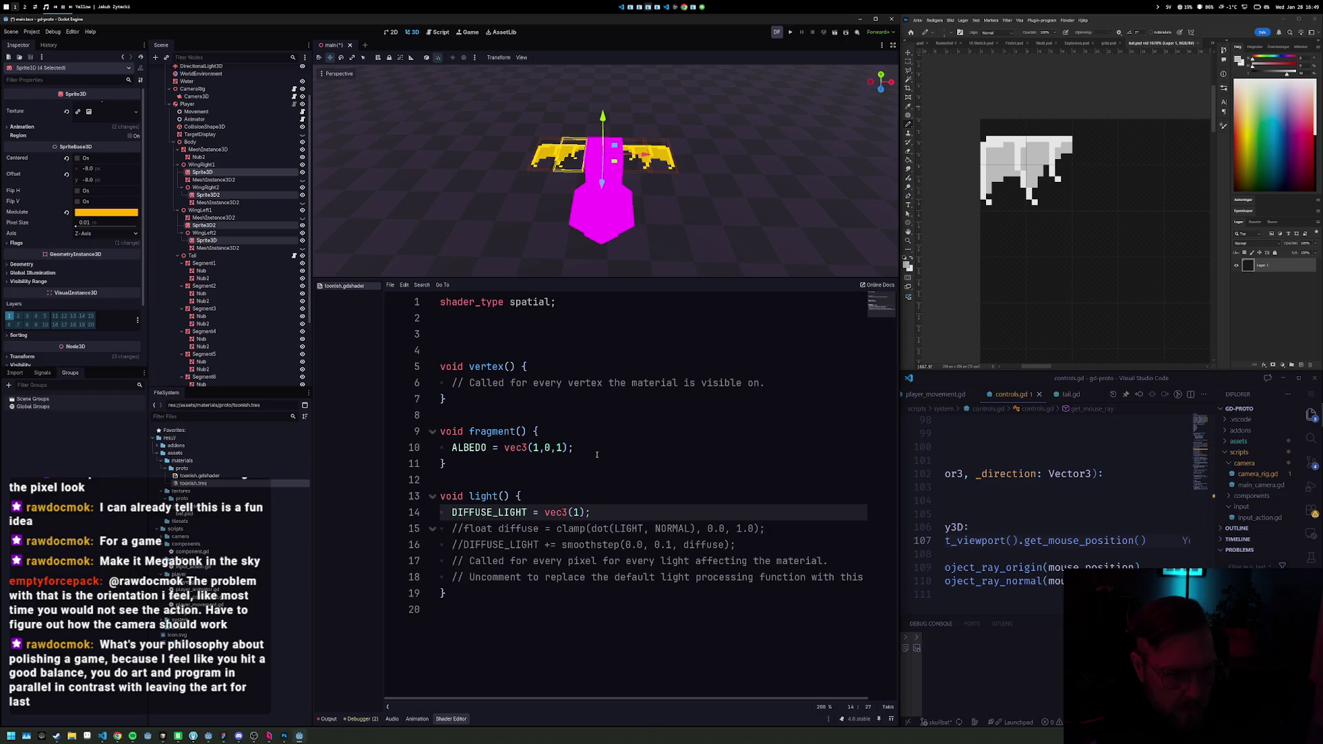
click(544, 448)
Step: Edit ALBEDO to vec3(1,0.4,0), save the shader, and stop the running game
double_click(551, 454)
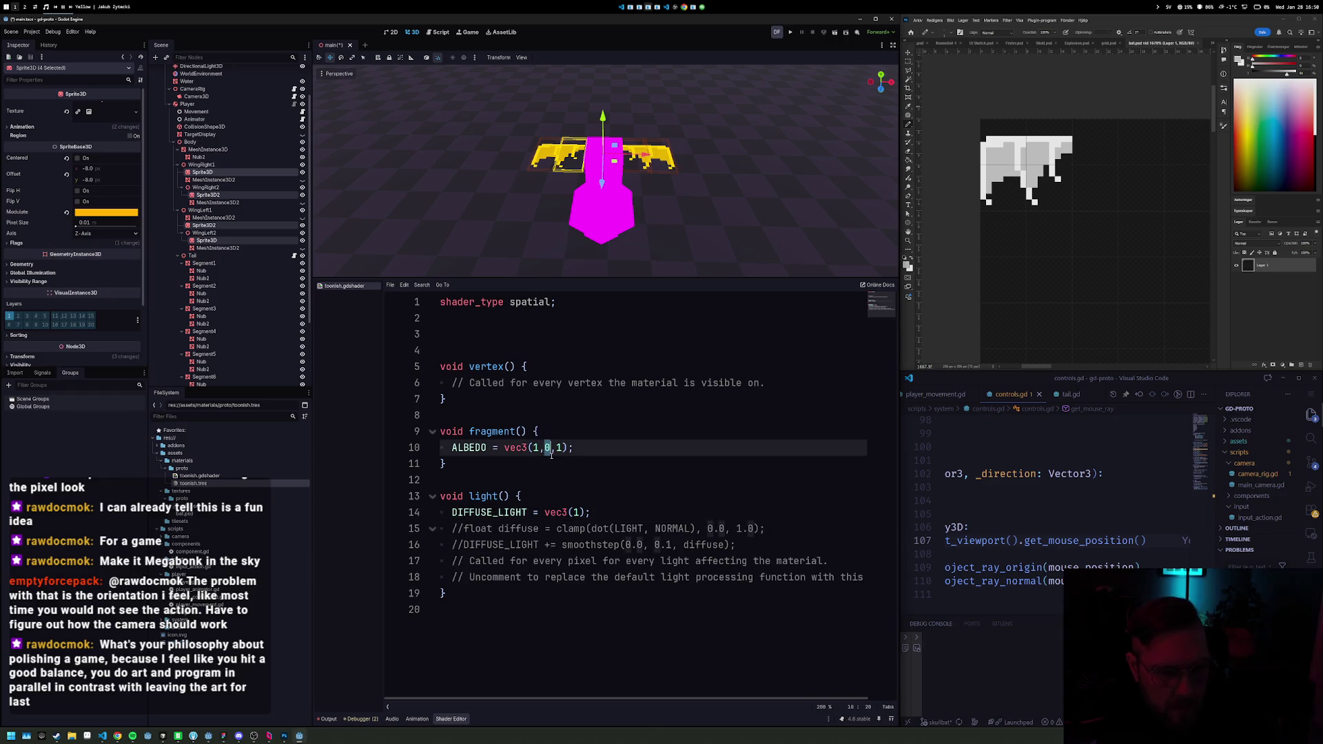
text(4)
key(BackSpace)
text(0.4)
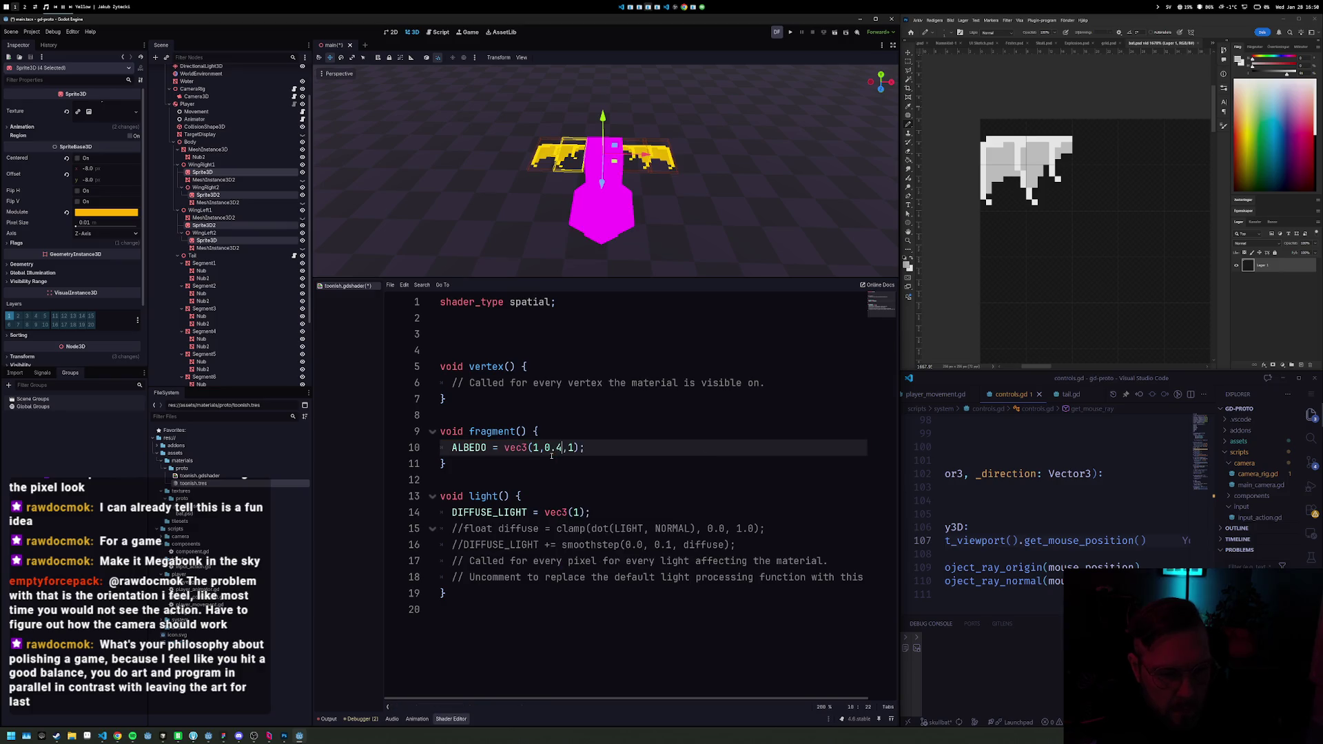
key(Right)
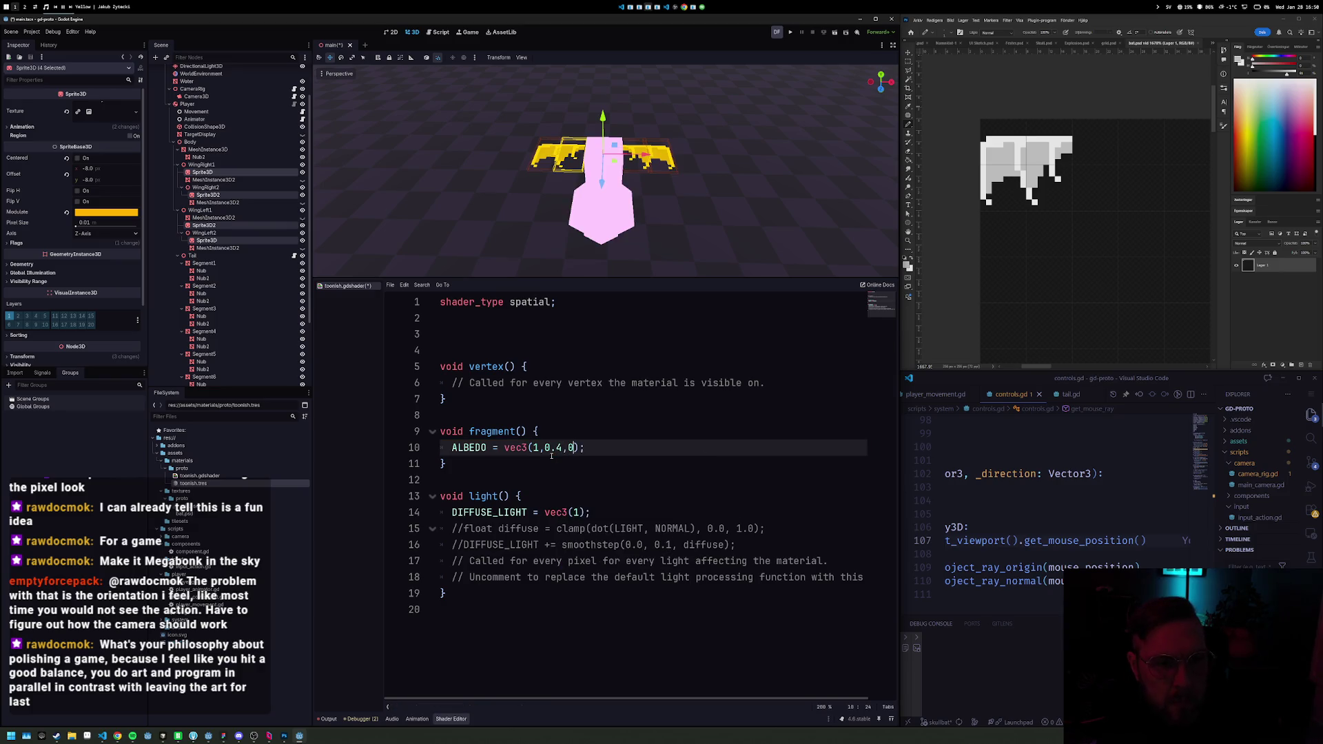
key(ctrl+s)
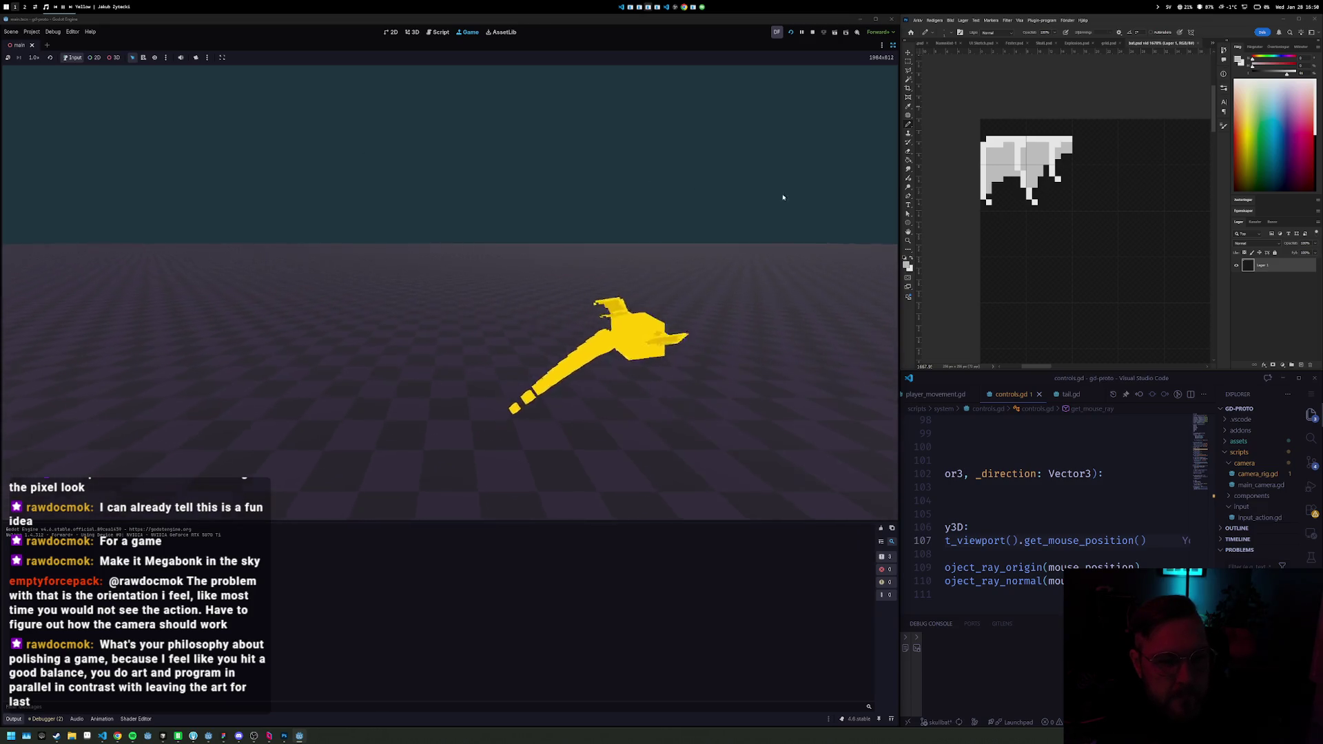
click(813, 31)
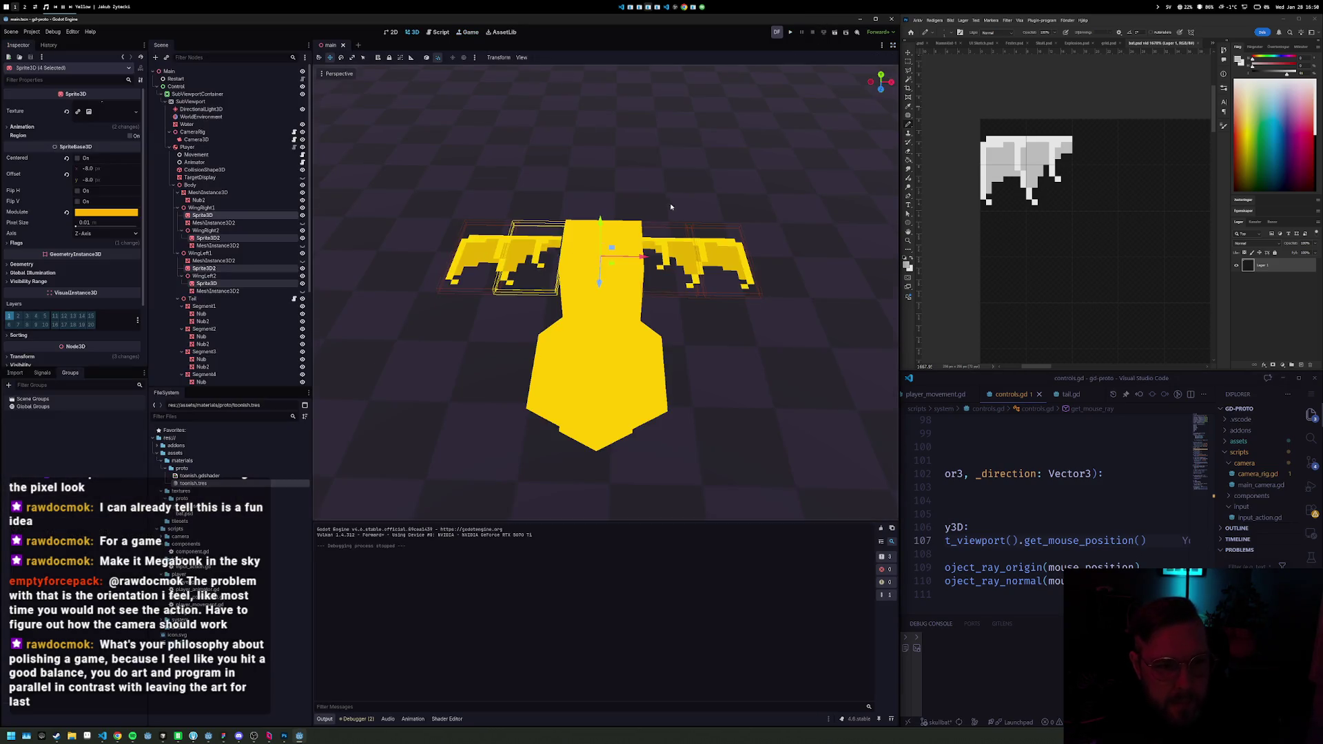
Step: Shift the first right and first left wings outward so they sit symmetrically
click(226, 208)
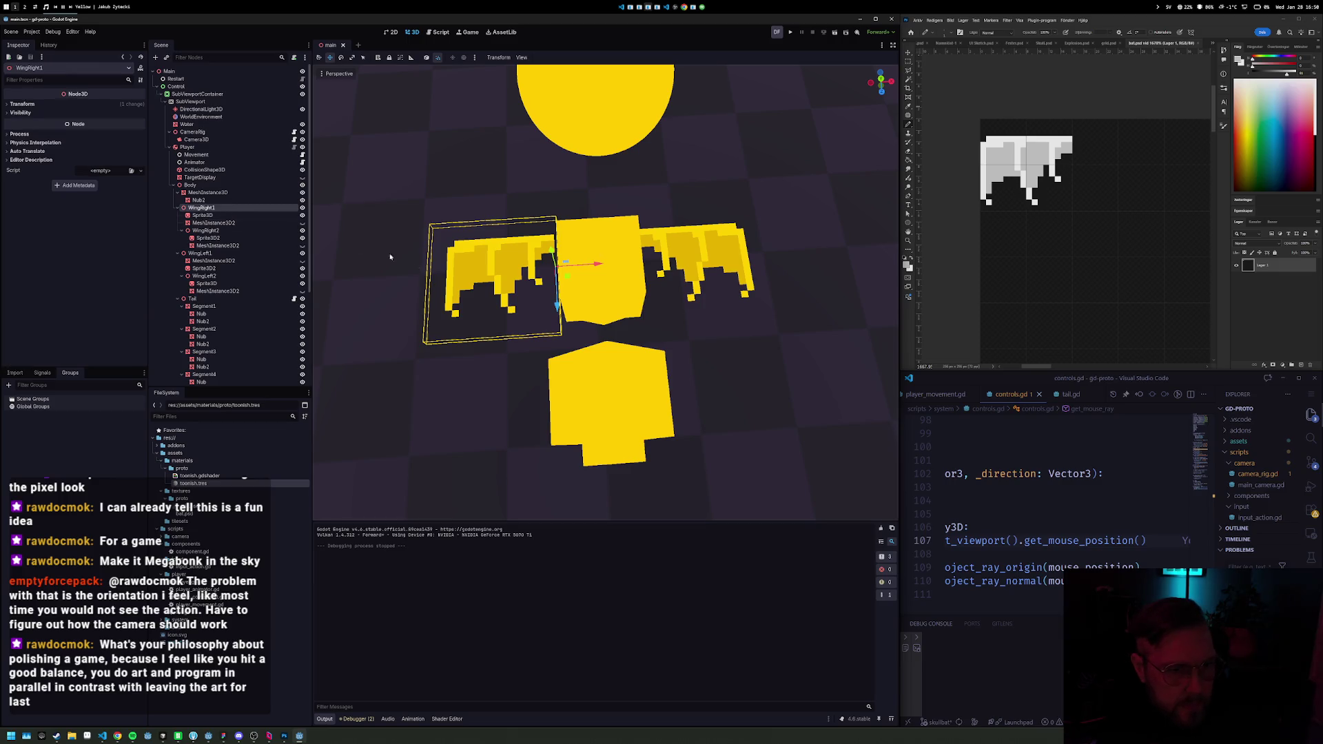
drag(610, 263, 544, 247)
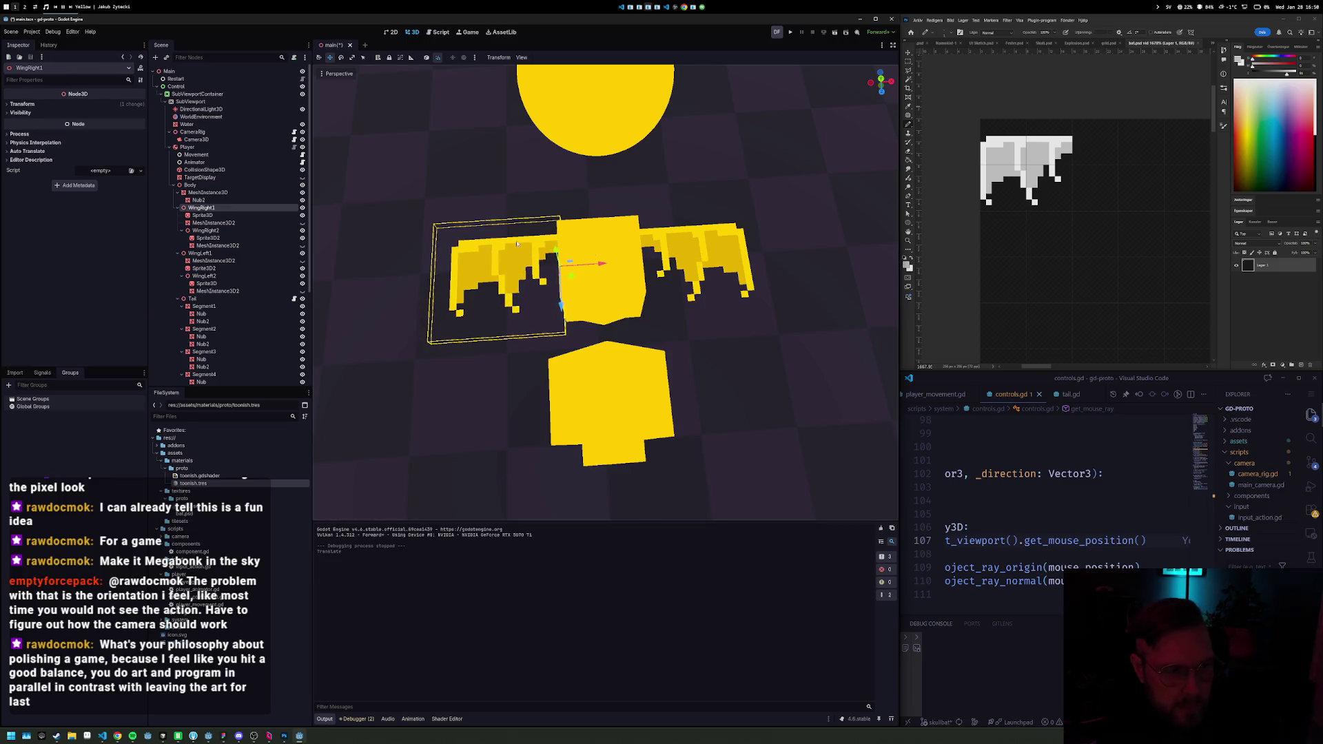
click(207, 253)
mouse_move(708, 263)
mouse_down()
mouse_move(730, 261)
mouse_move(704, 262)
mouse_up()
click(697, 183)
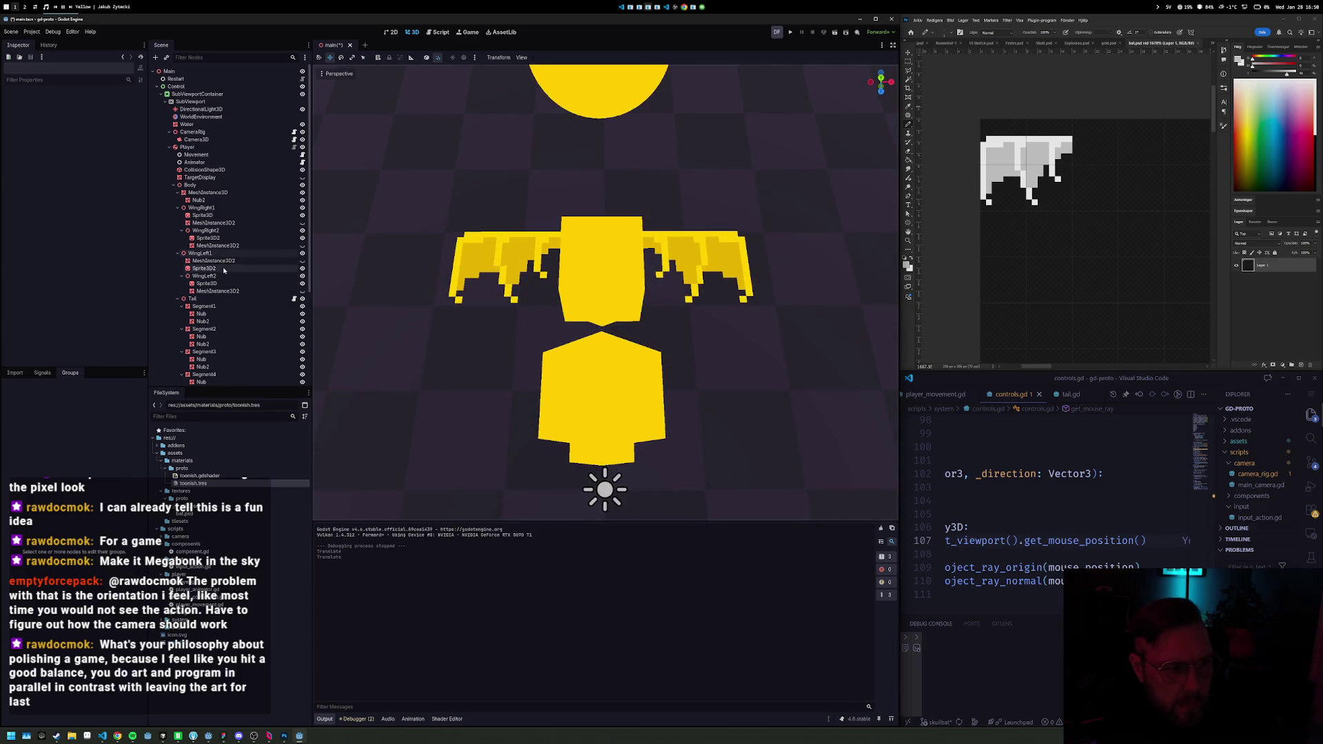
Step: Focus the WingLeft2 Sprite3D and view it from a low side angle
click(224, 268)
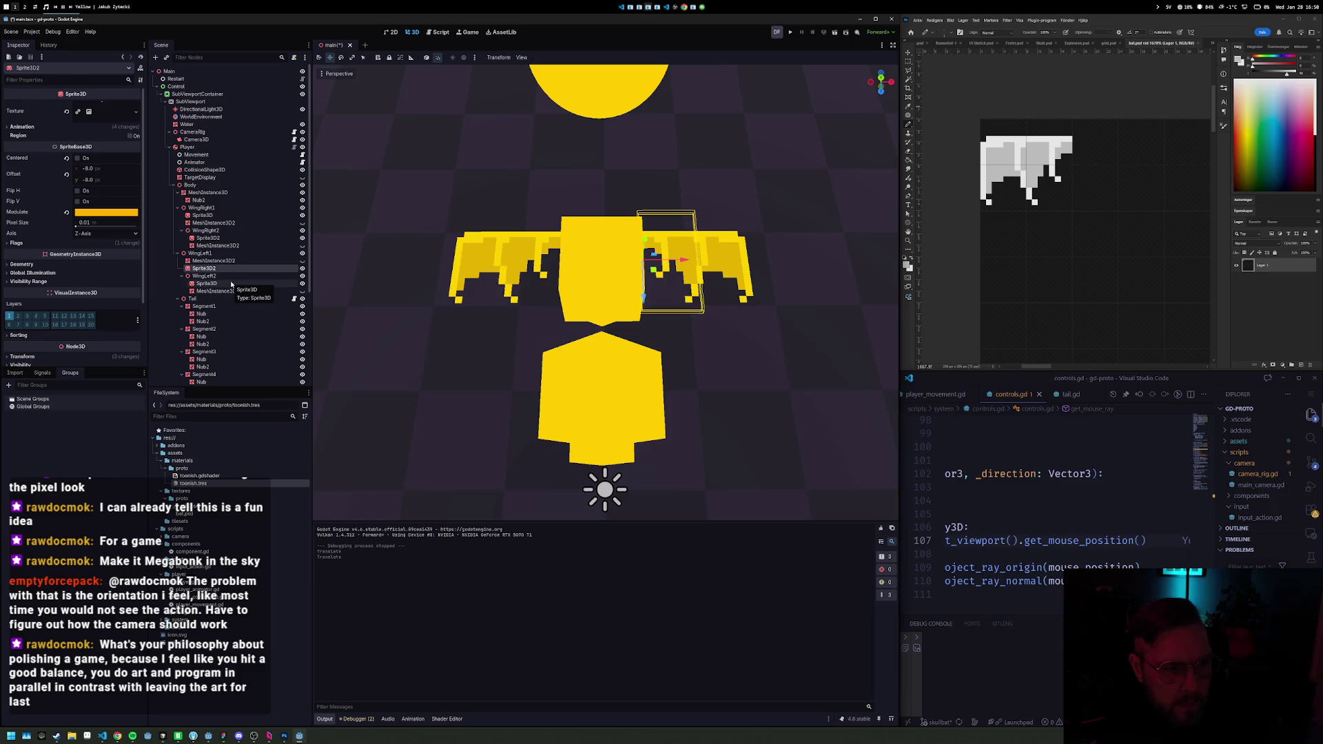
click(230, 282)
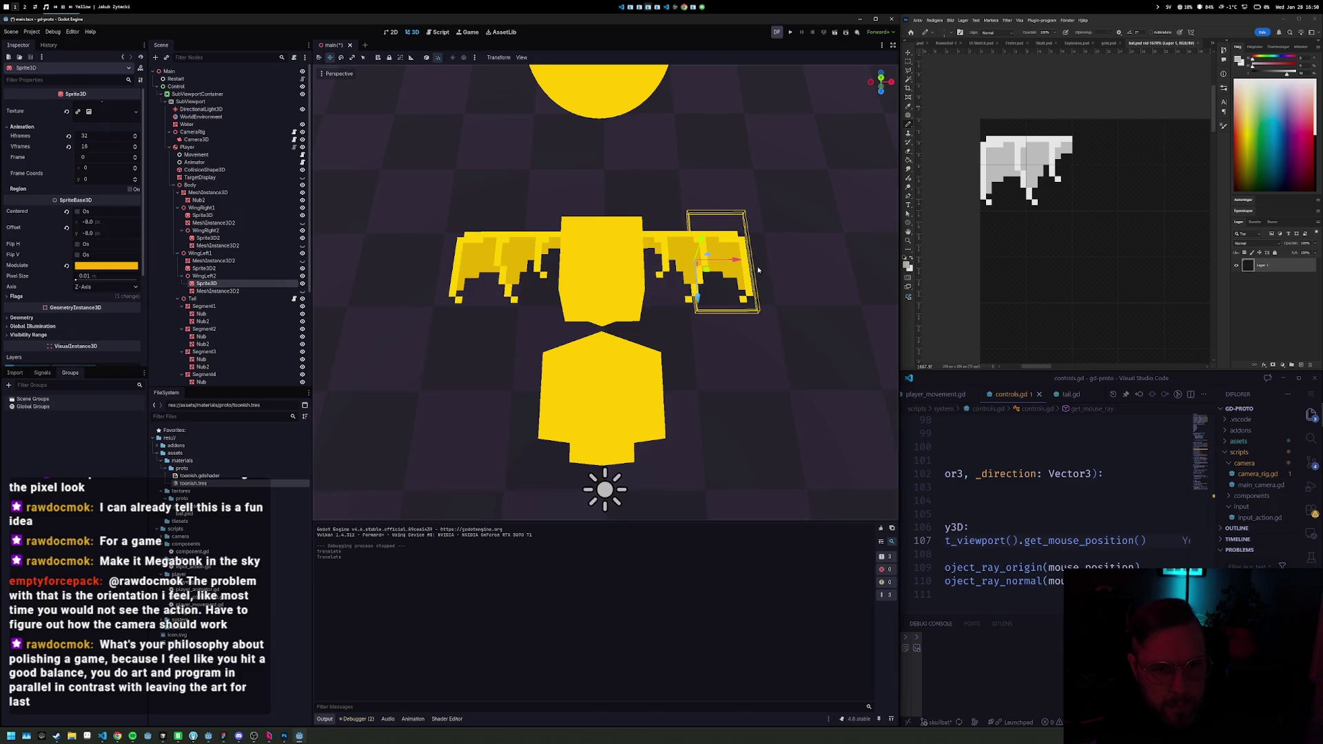
key(f)
mouse_move(758, 266)
mouse_down()
mouse_move(653, 194)
mouse_move(659, 179)
mouse_move(661, 195)
mouse_up()
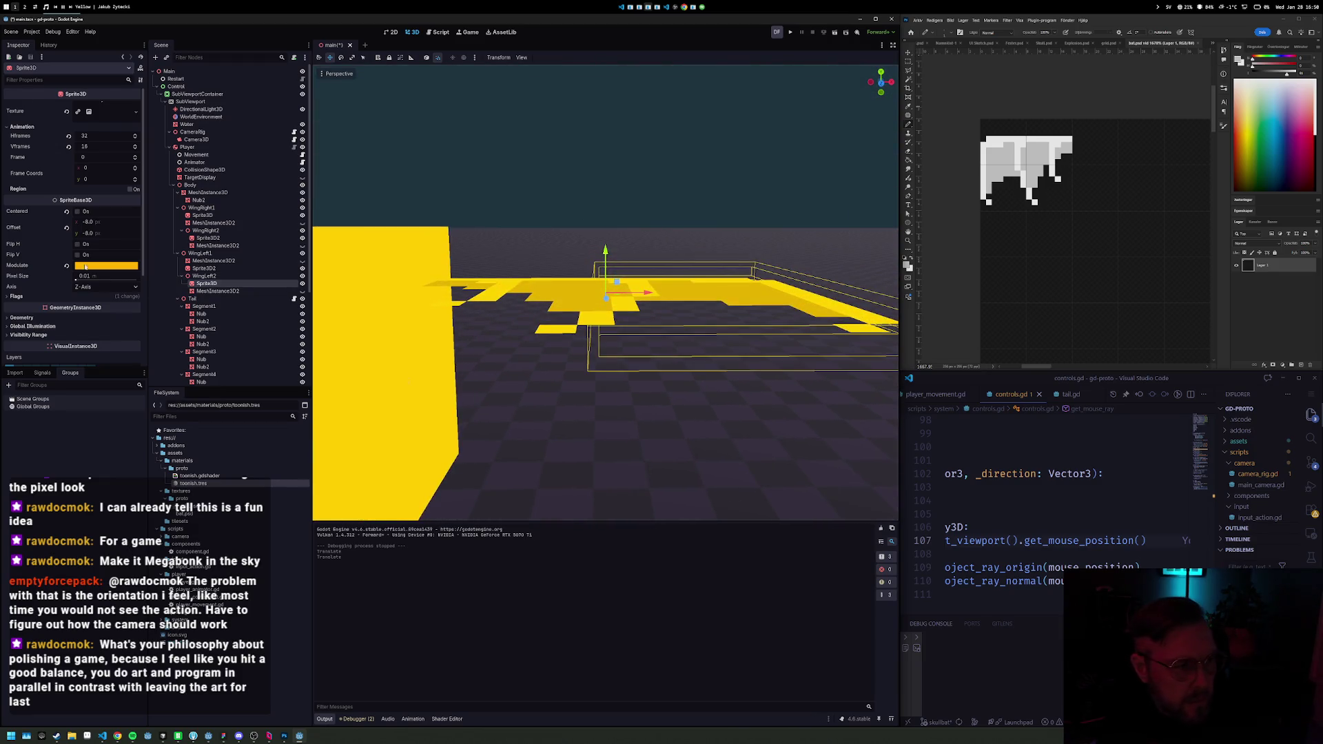
scroll(46, 347, down, 5)
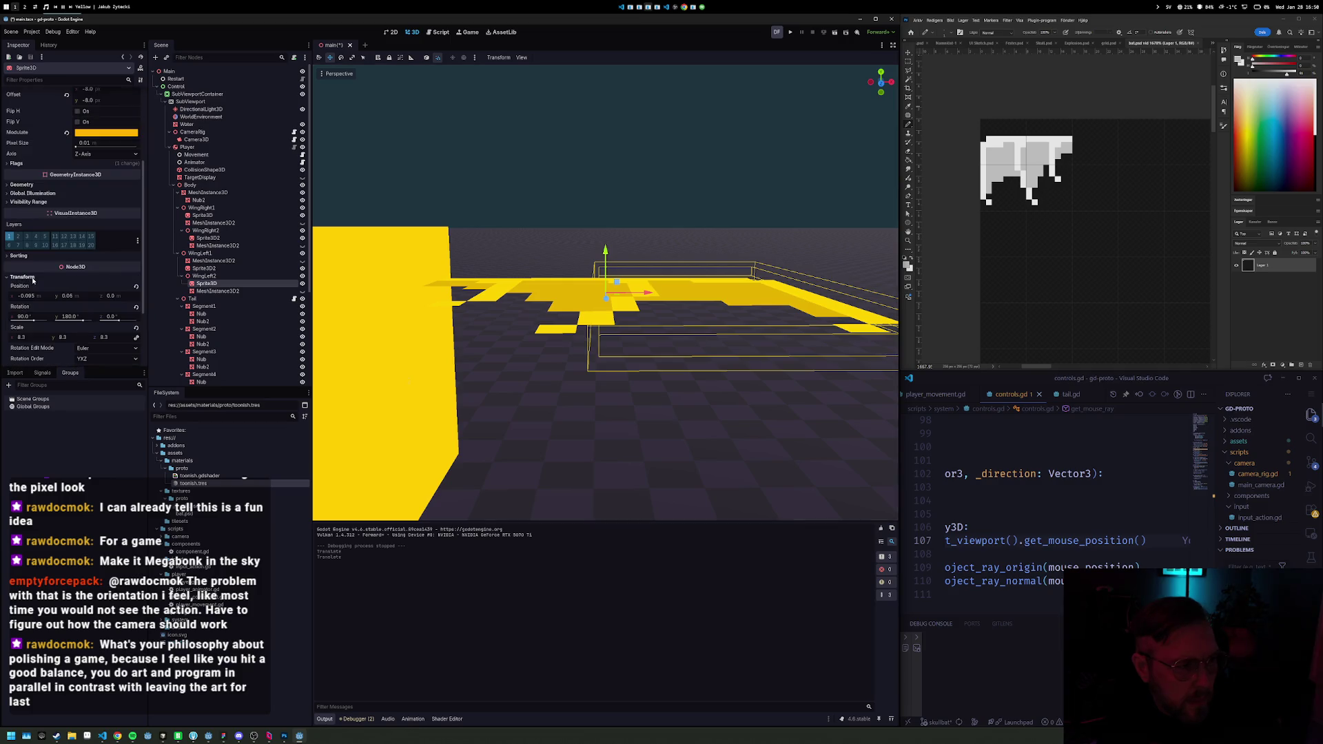
Step: Set a left-wing sprite's Position X to 0 and reset WingLeft1's Sprite3D2 position
click(28, 295)
text(0)
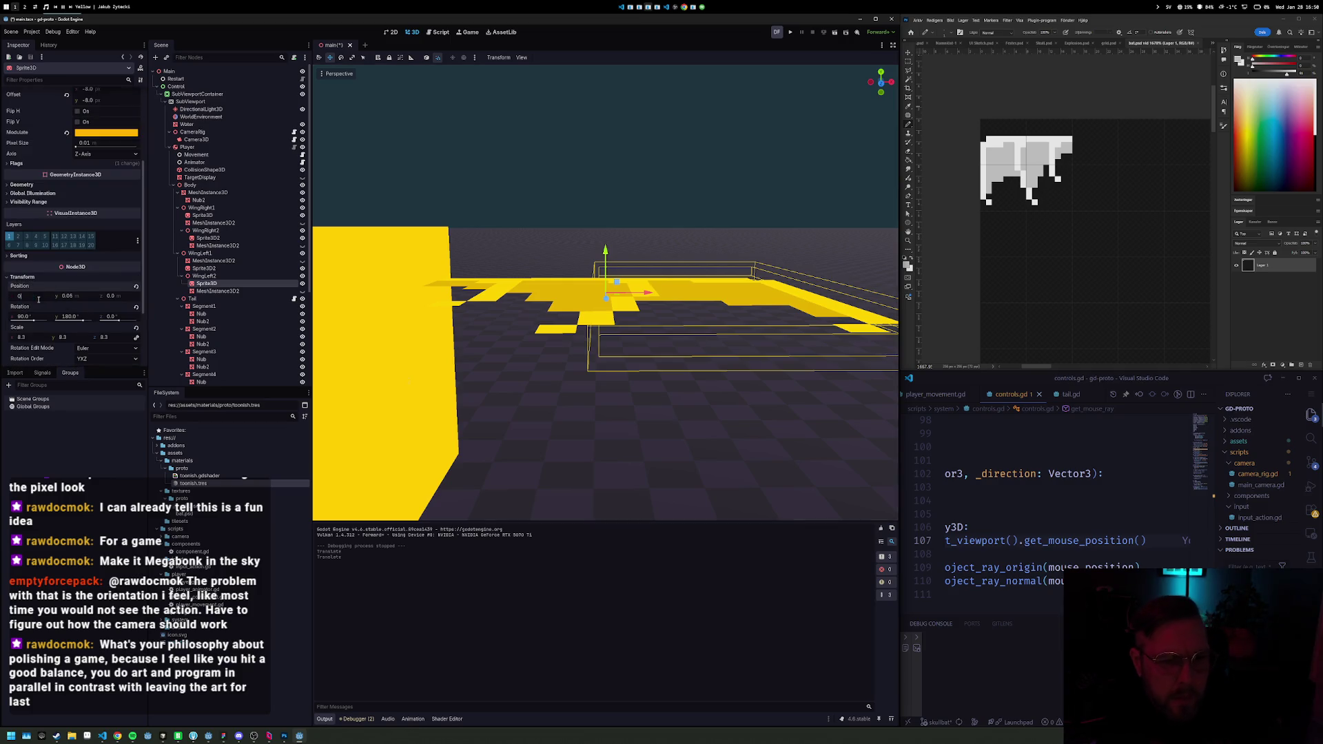
key(Return)
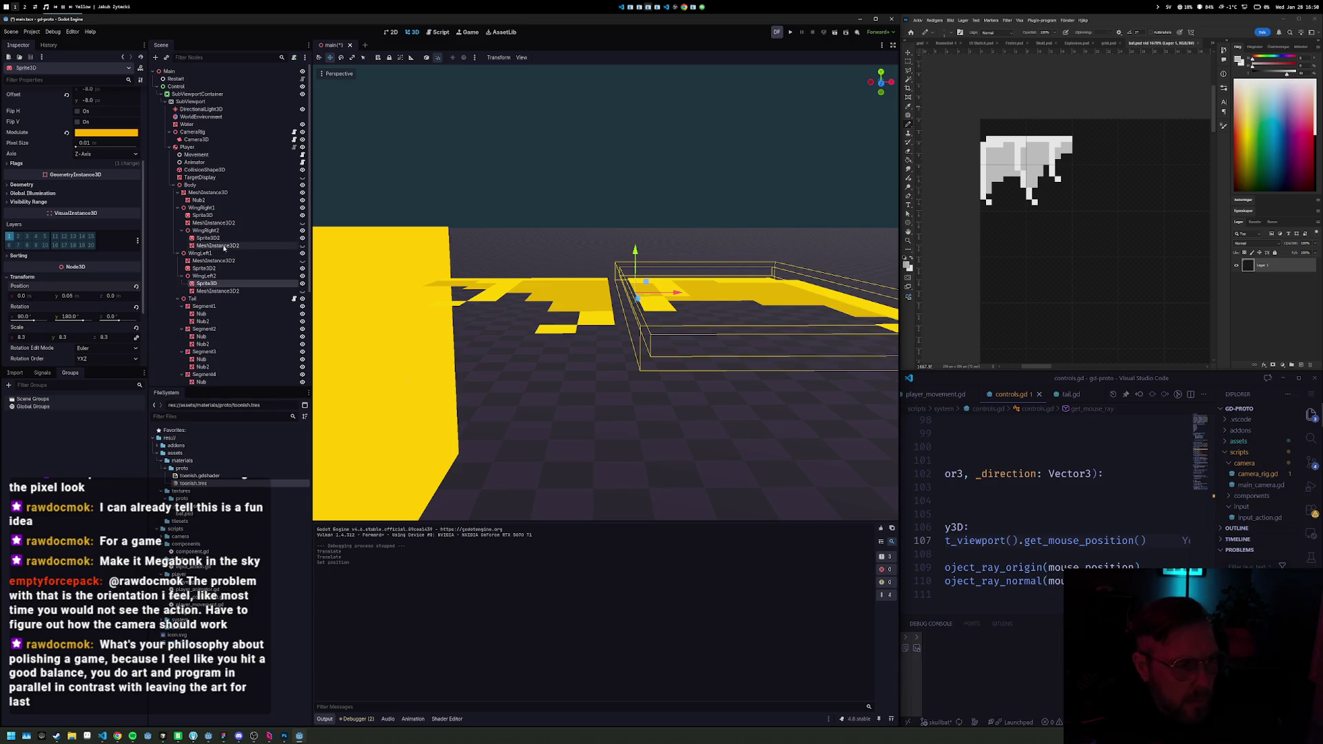
click(203, 268)
scroll(56, 290, down, 3)
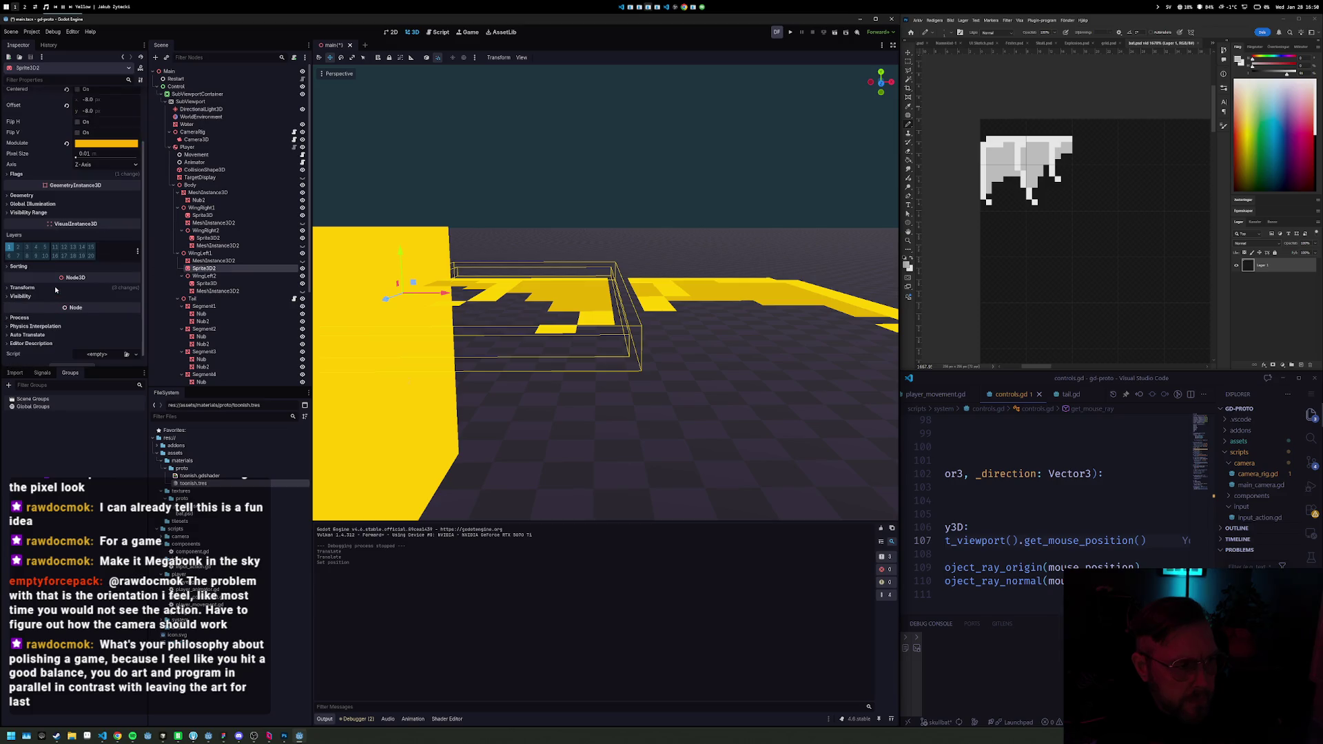
click(44, 286)
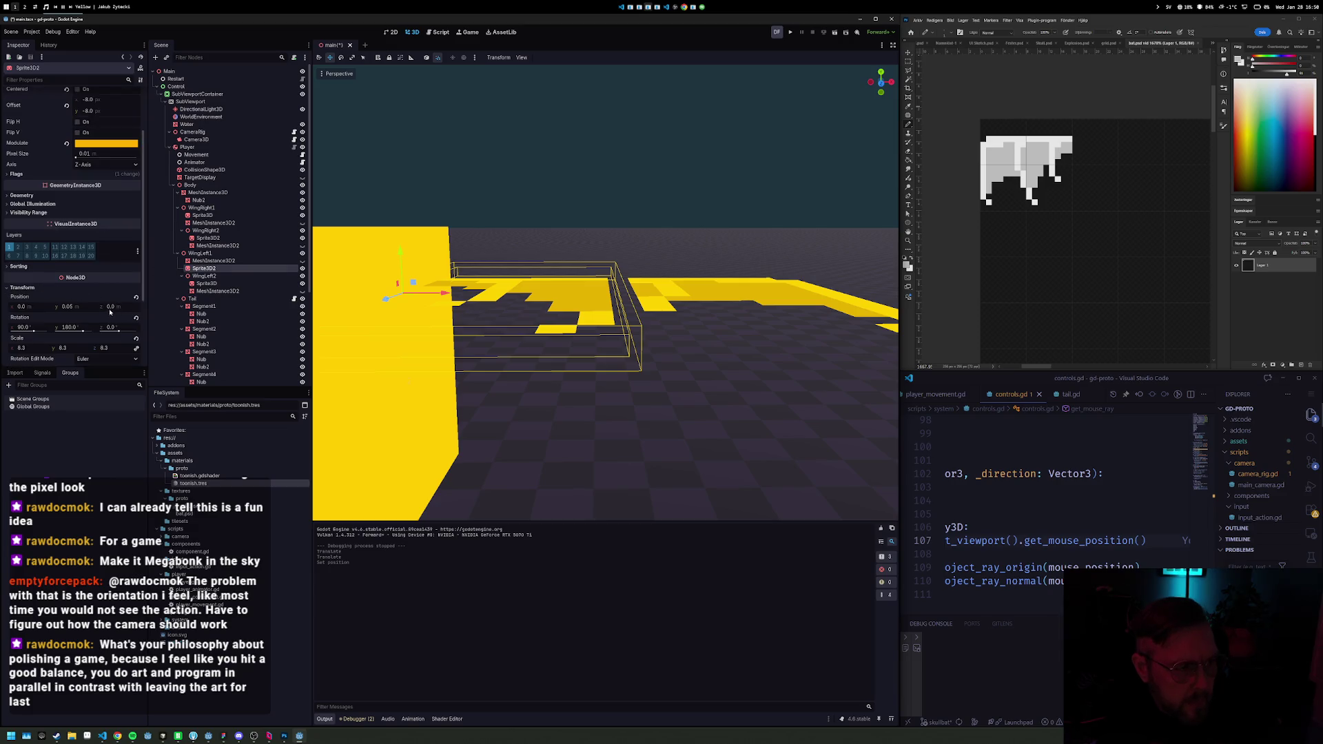
click(135, 298)
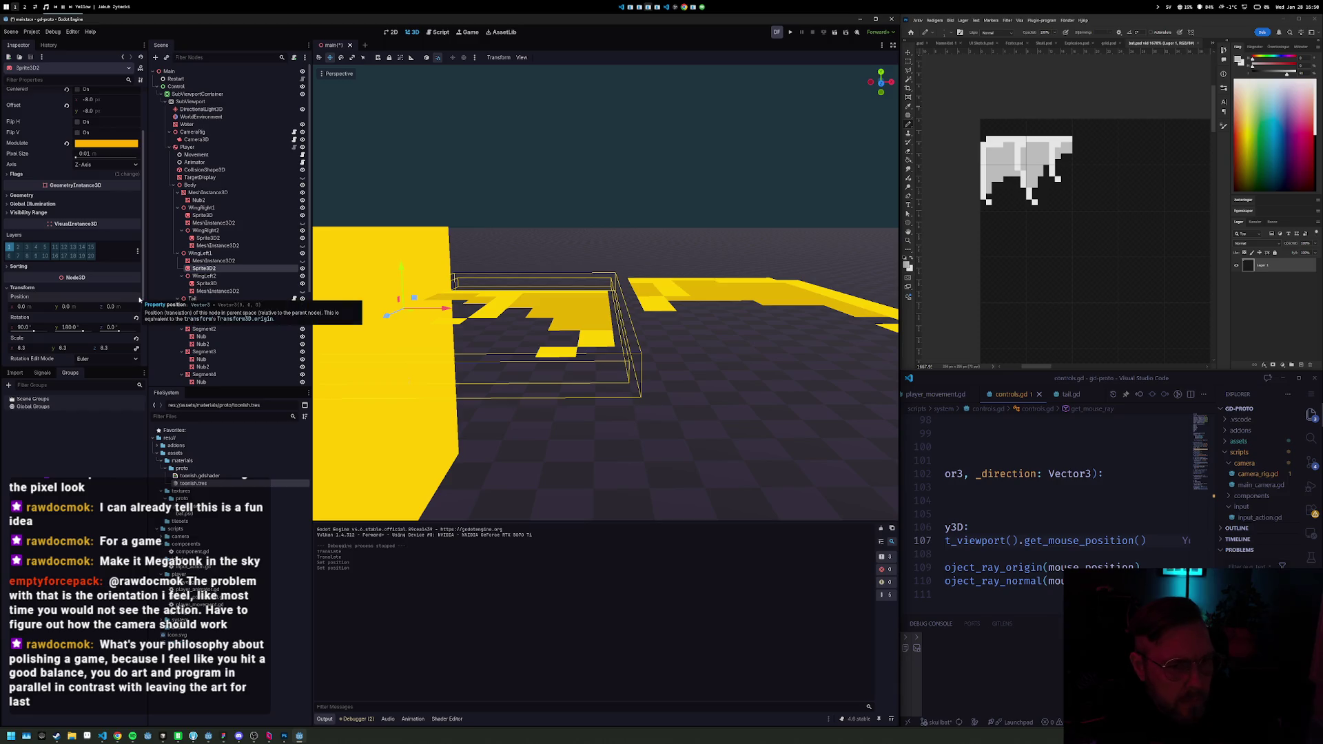
Step: Reset the WingLeft2 sprite's Y to 0, nudge it along X, and save the scene
click(654, 294)
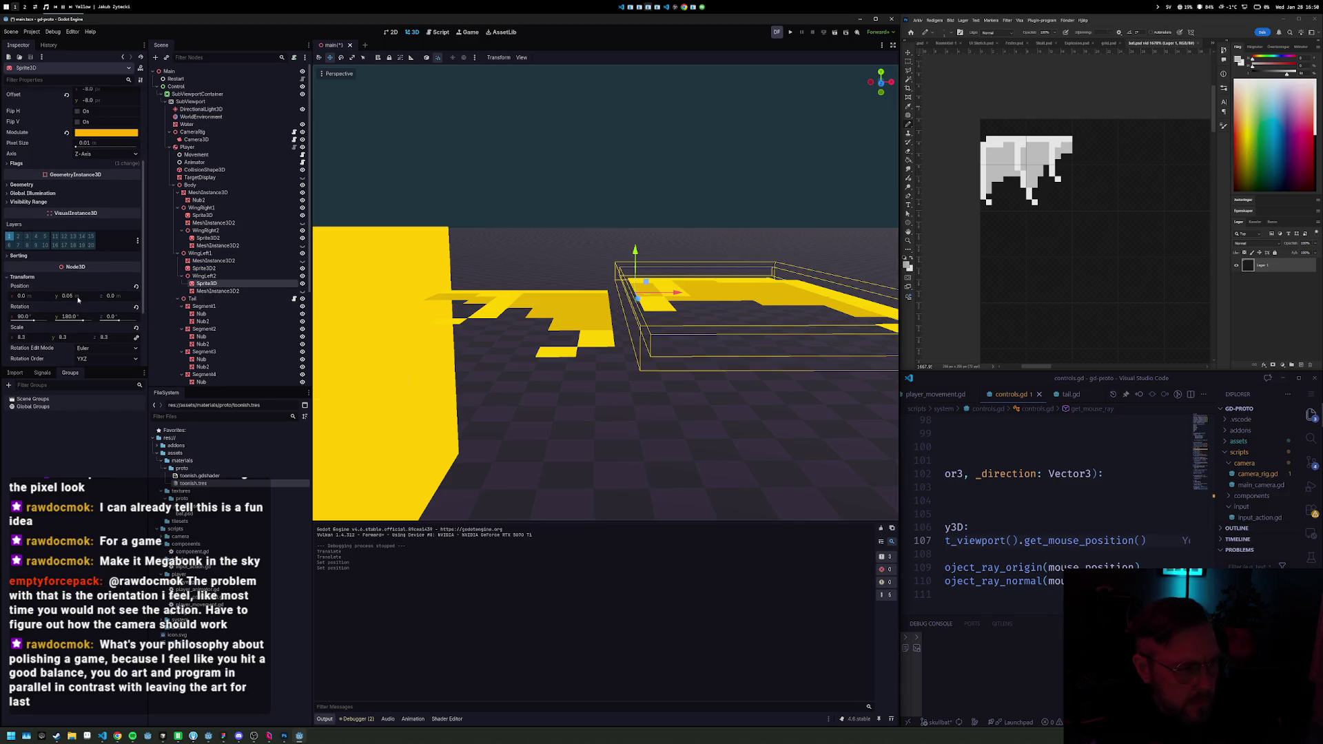
click(135, 288)
drag(669, 319, 651, 311)
key(ctrl+s)
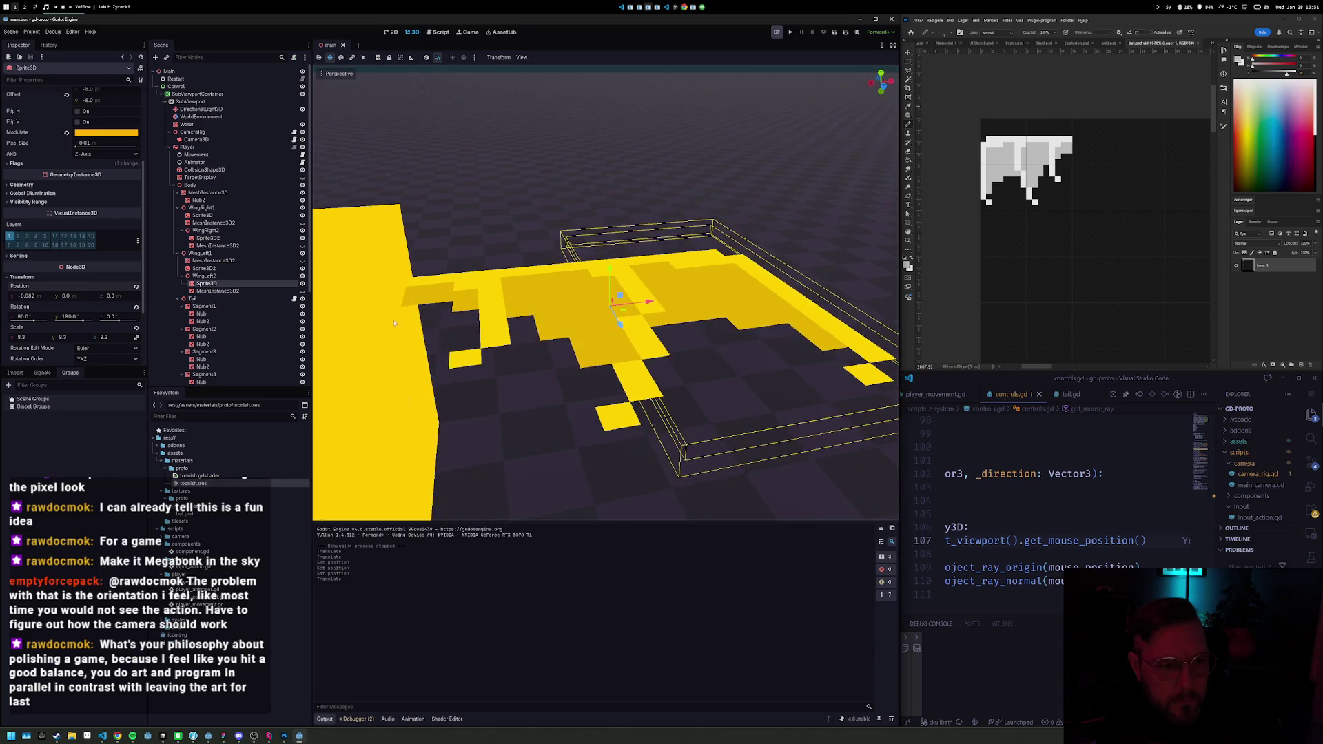
scroll(661, 290, up, 3)
scroll(661, 290, down, 3)
click(660, 290)
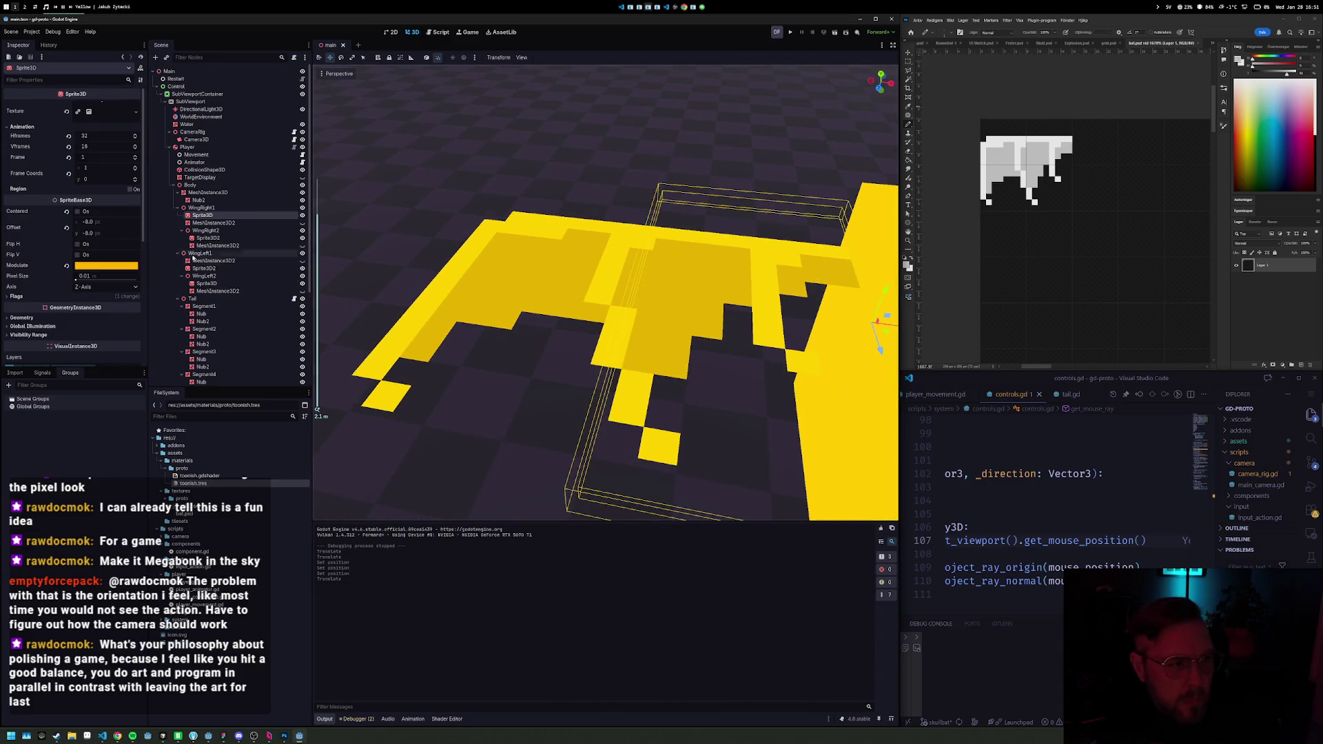
scroll(116, 315, down, 3)
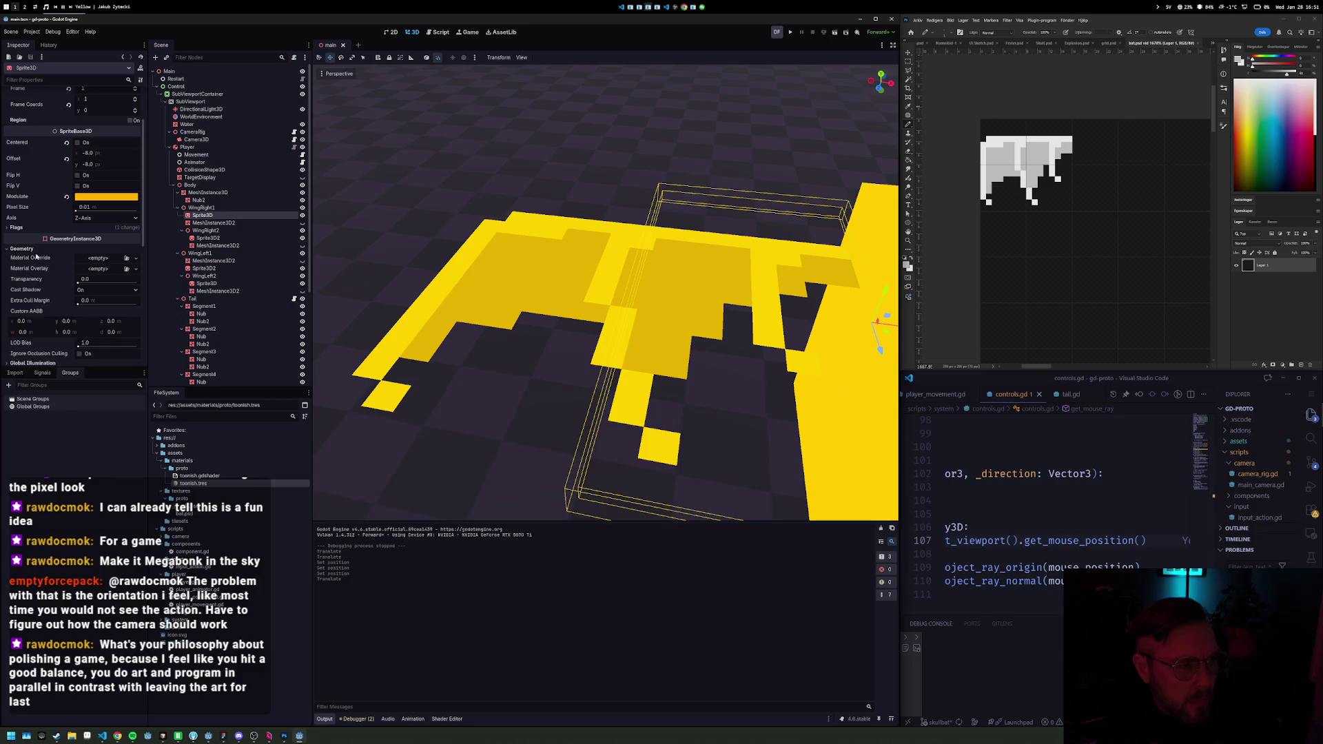
scroll(61, 219, down, 4)
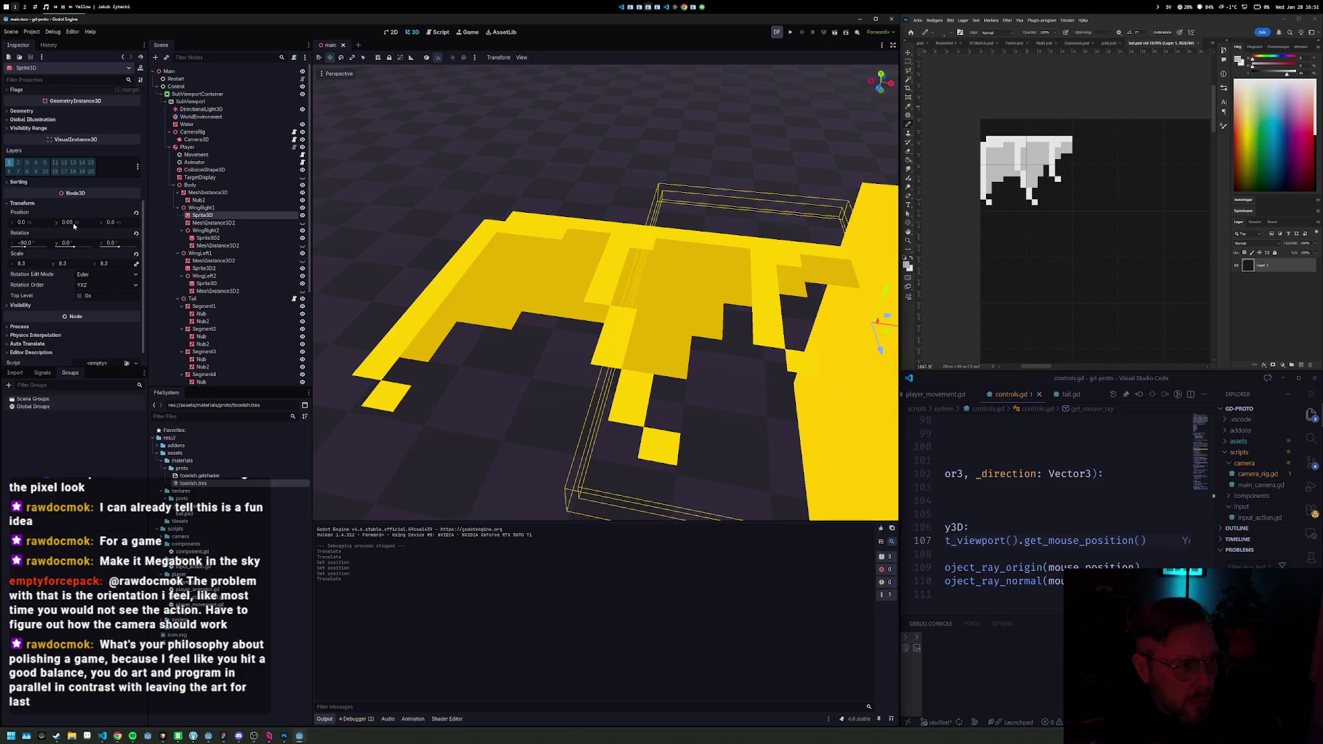
Step: Reset the Position of the WingRight sprites back to zero in the Inspector
click(136, 214)
click(567, 244)
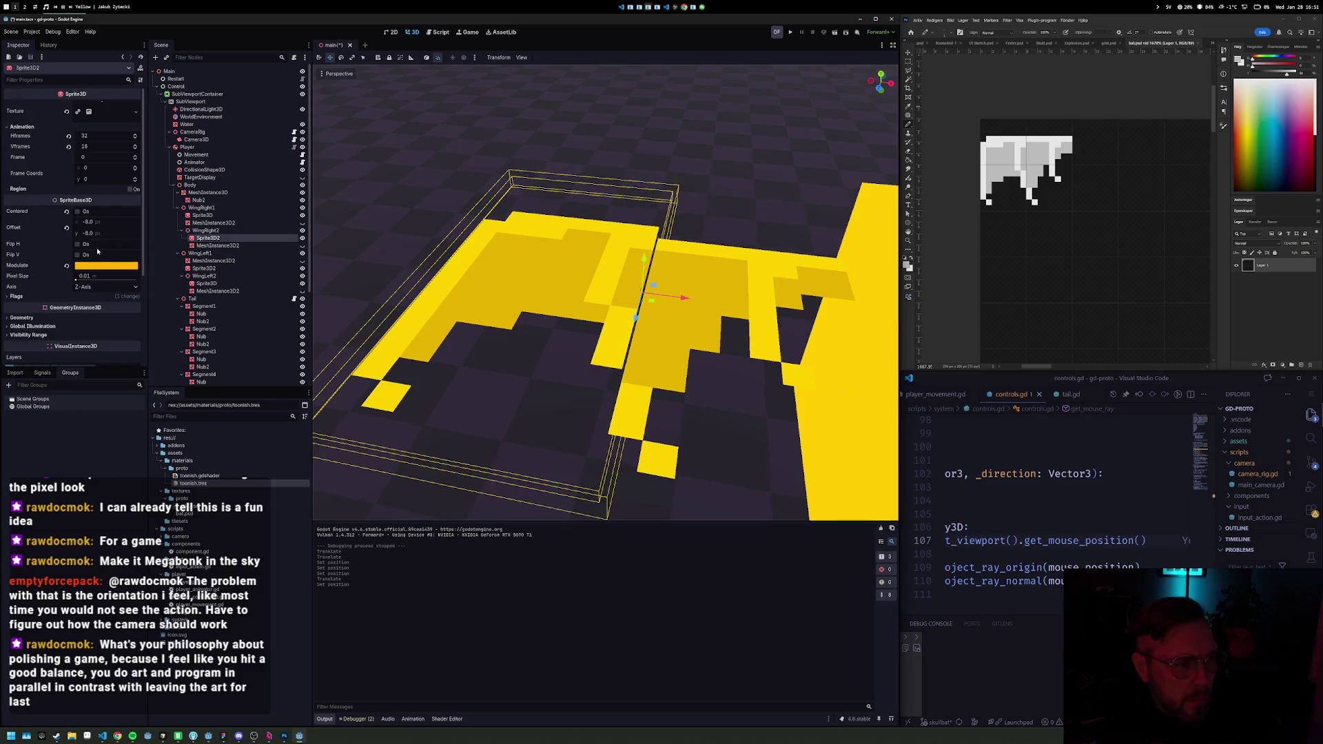
scroll(94, 311, down, 2)
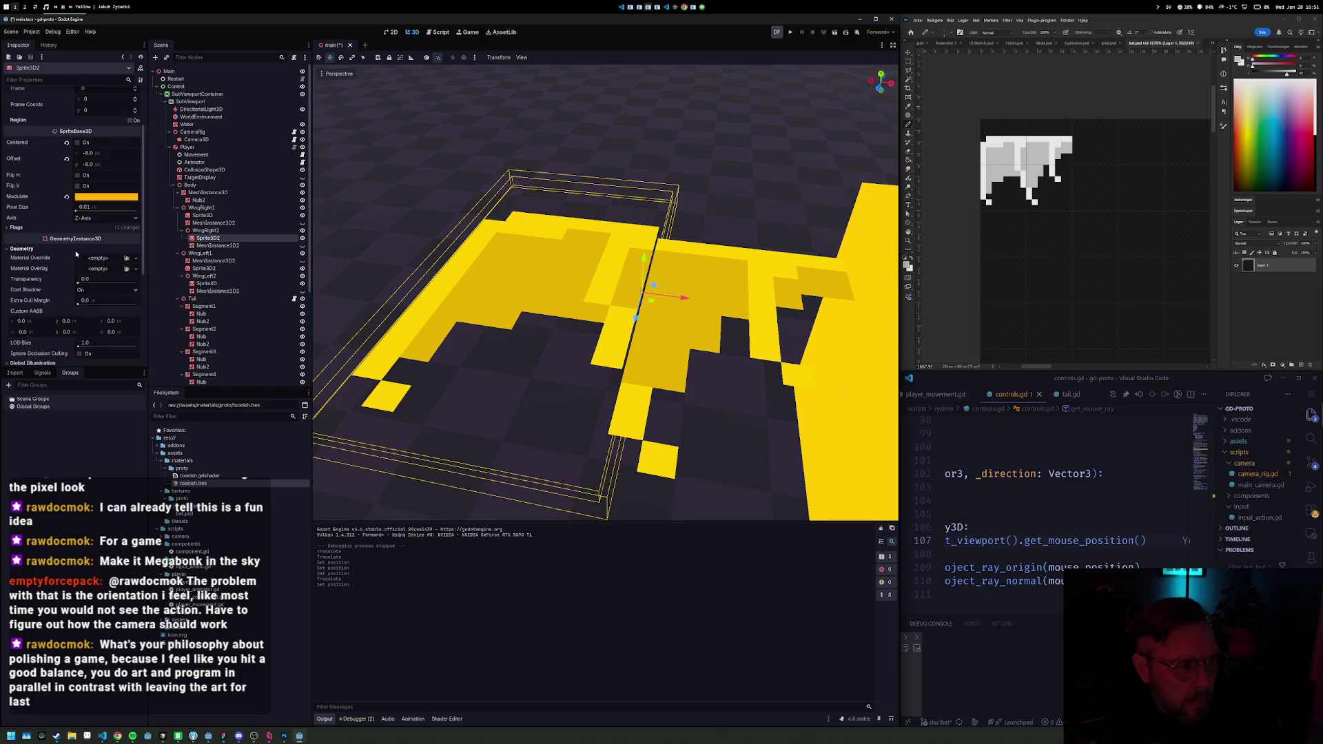
scroll(79, 311, down, 1)
click(72, 307)
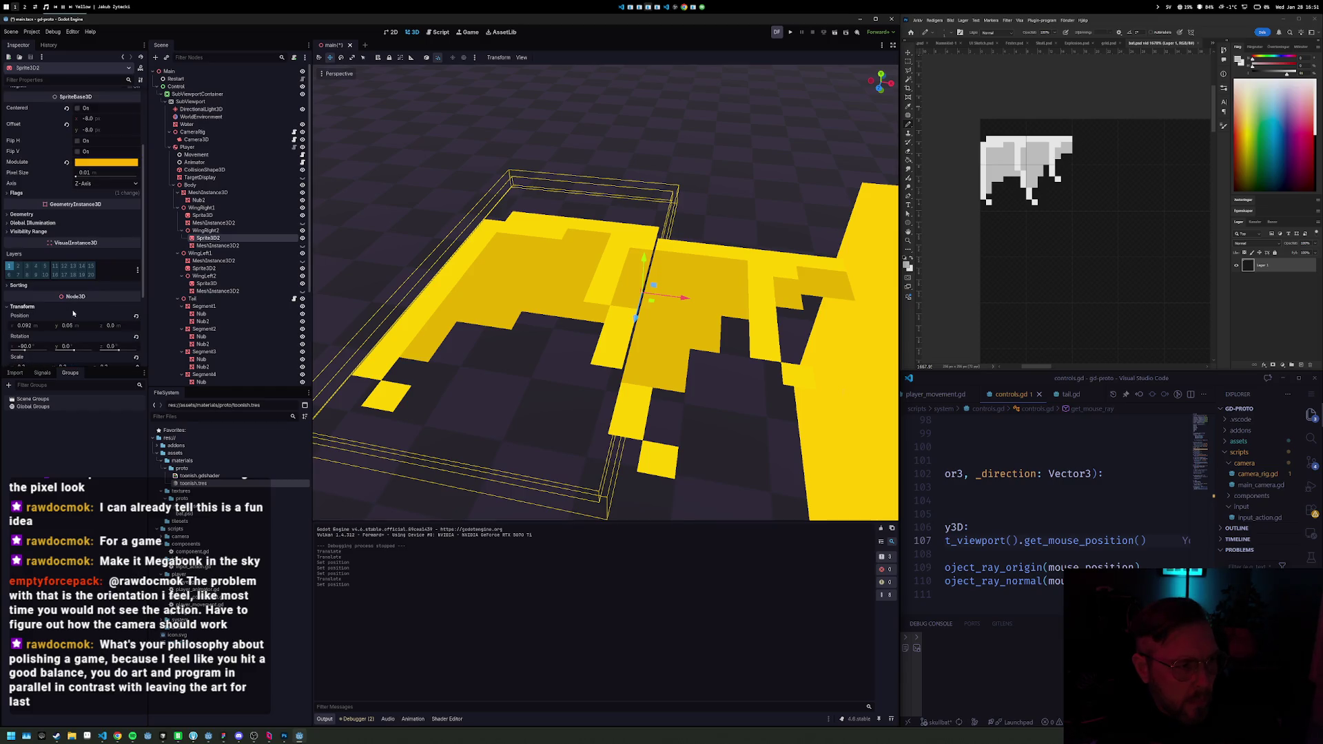
click(136, 316)
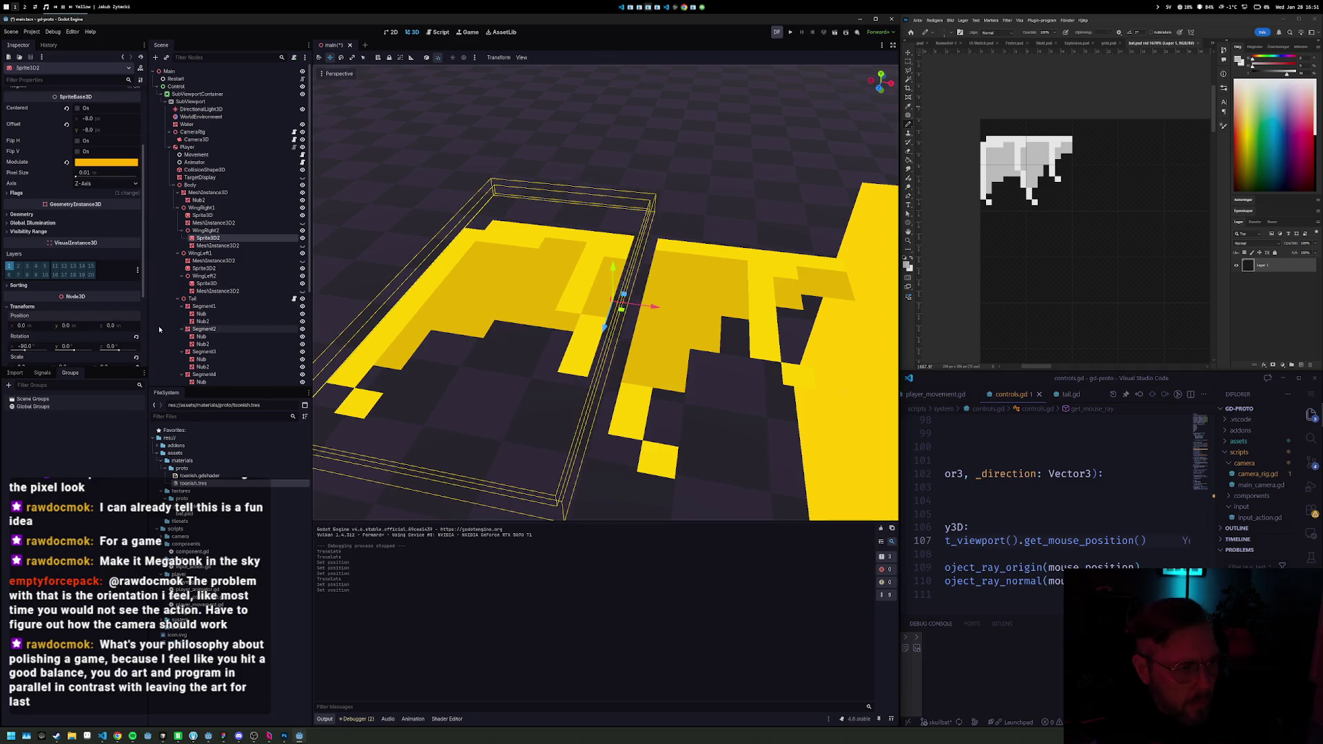
Step: Slide the WingRight1 sprite inward along X, select both wing sprites, and run the game with F5
click(756, 296)
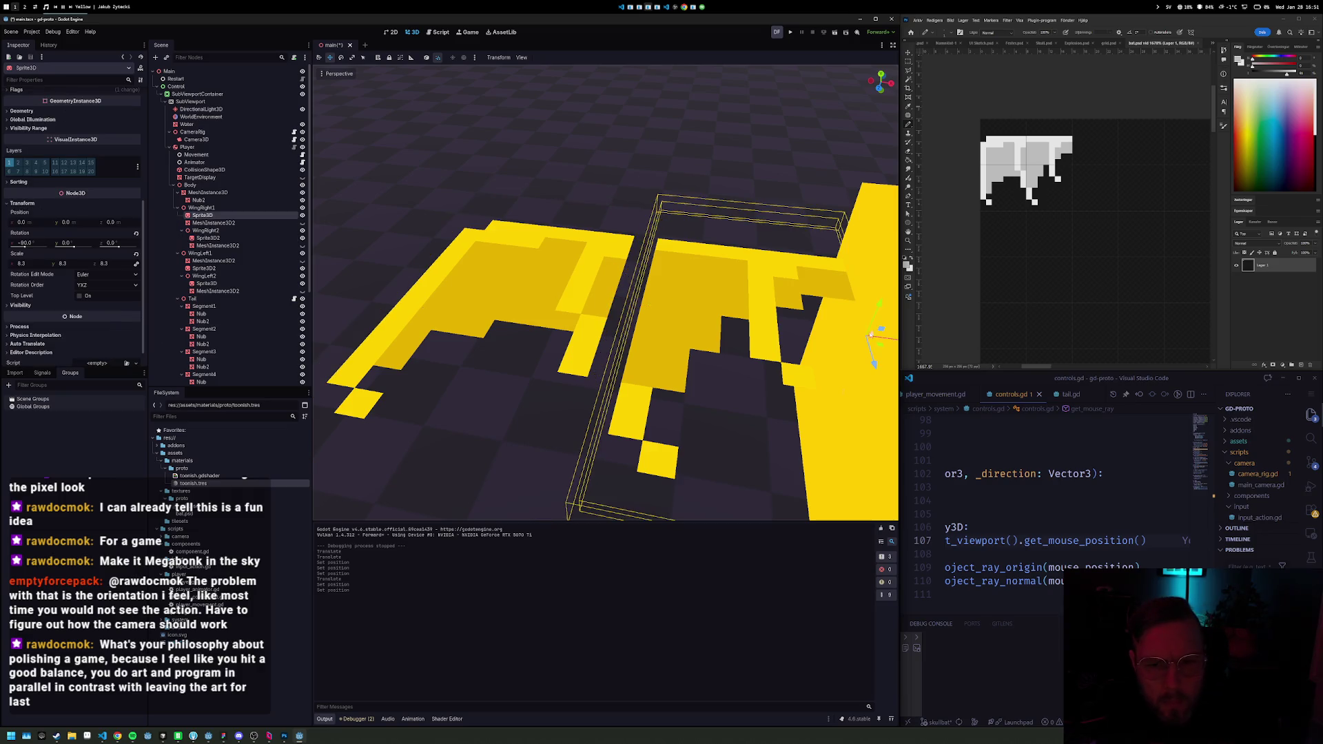
scroll(870, 335, down, 5)
mouse_move(759, 304)
mouse_down()
mouse_move(806, 319)
mouse_move(737, 312)
mouse_up()
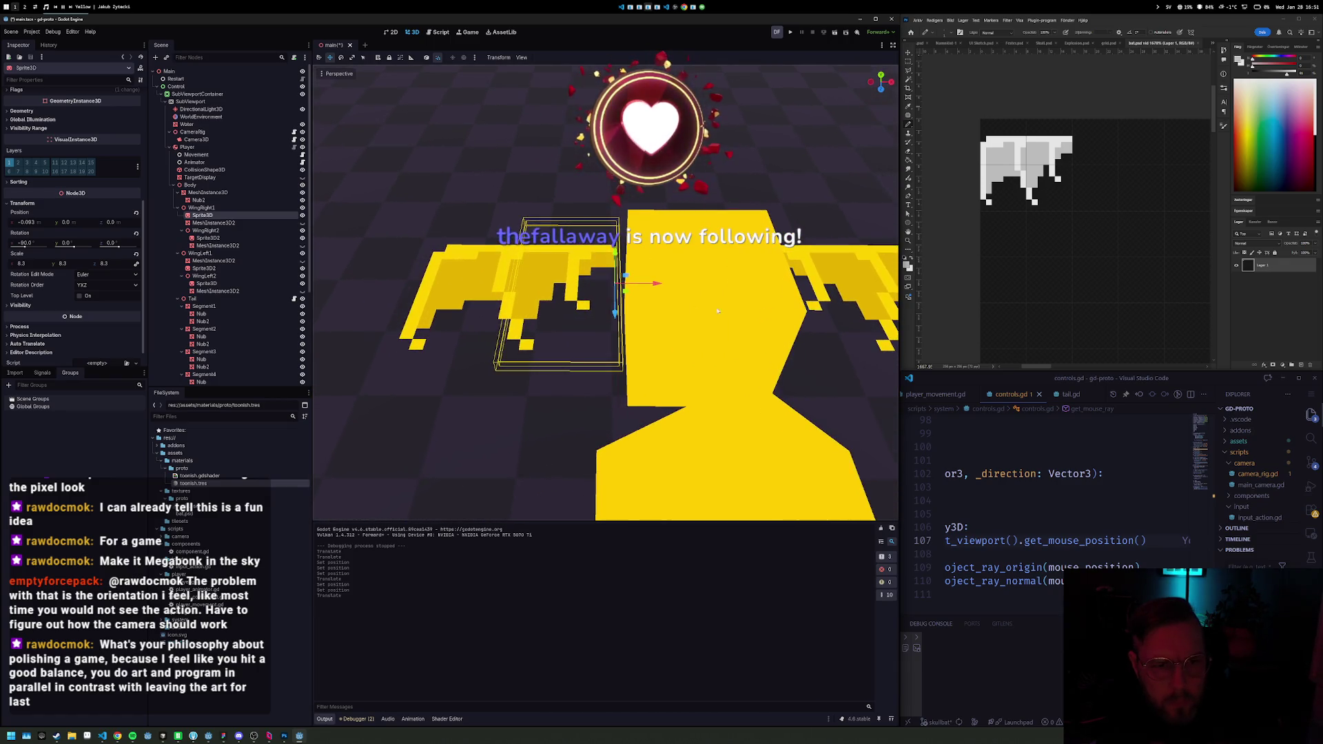
click(202, 207)
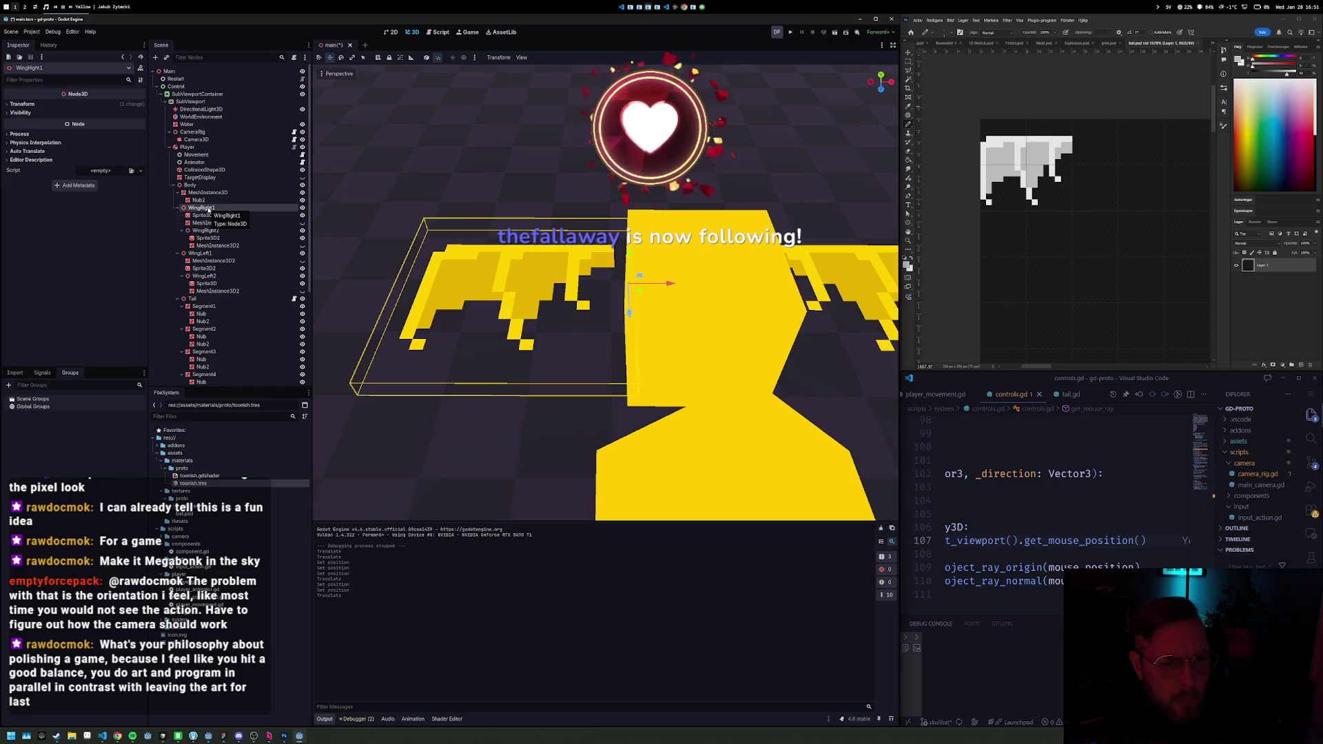
click(202, 215)
ctrl+click(207, 238)
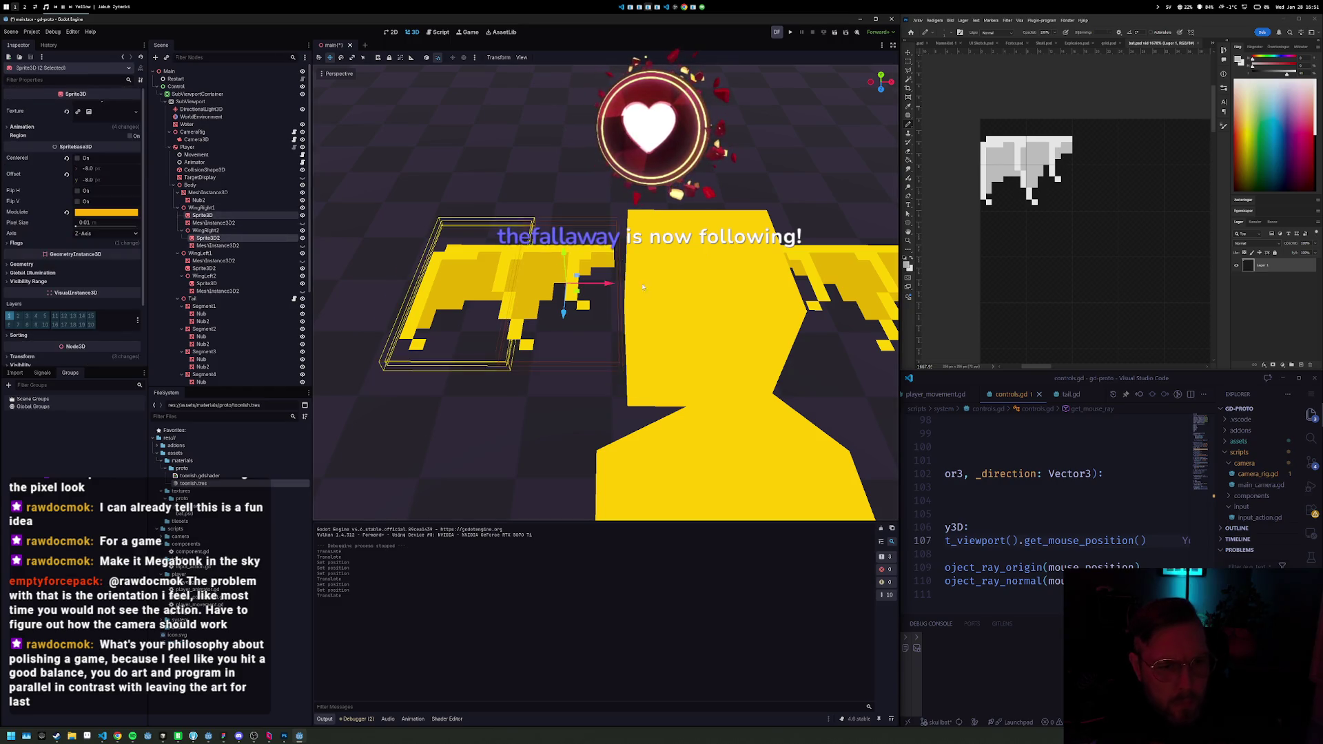
key(F5)
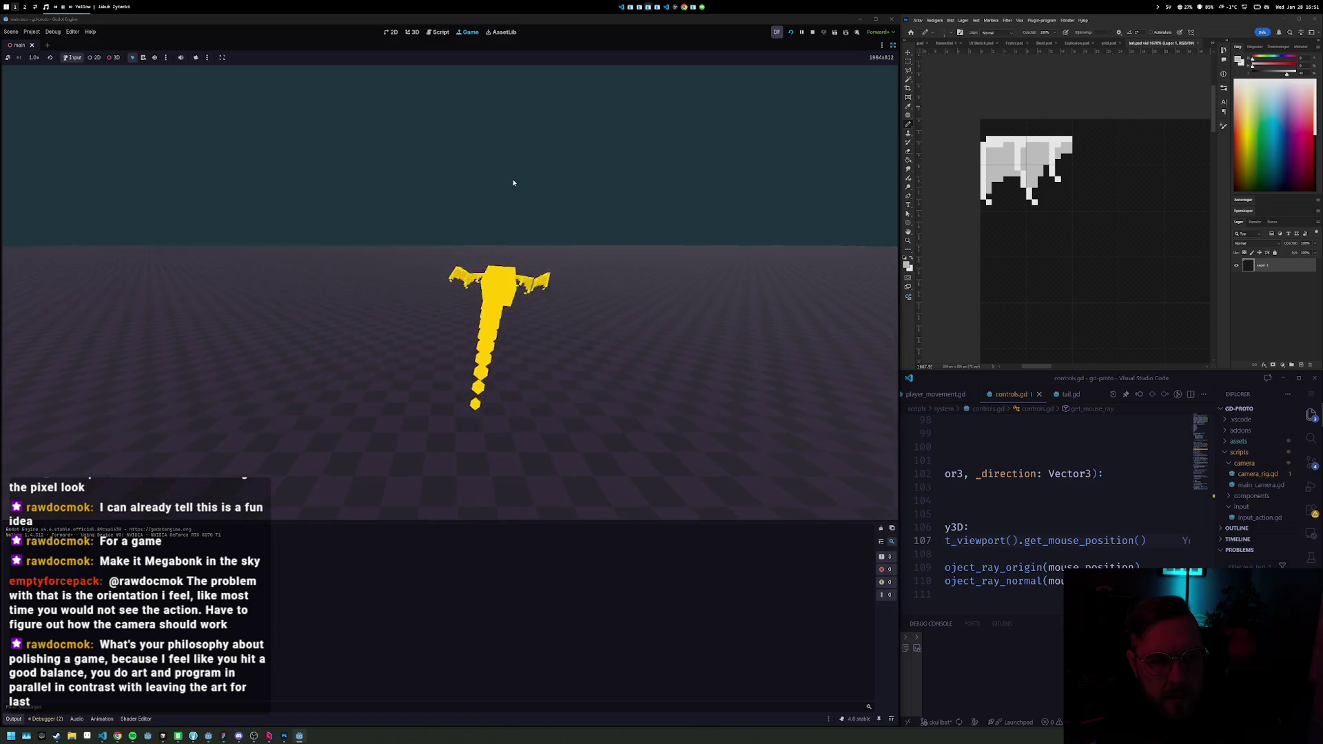
Step: Stop the game and try a Y position of 0 on WingRight1, then undo it
key(F8)
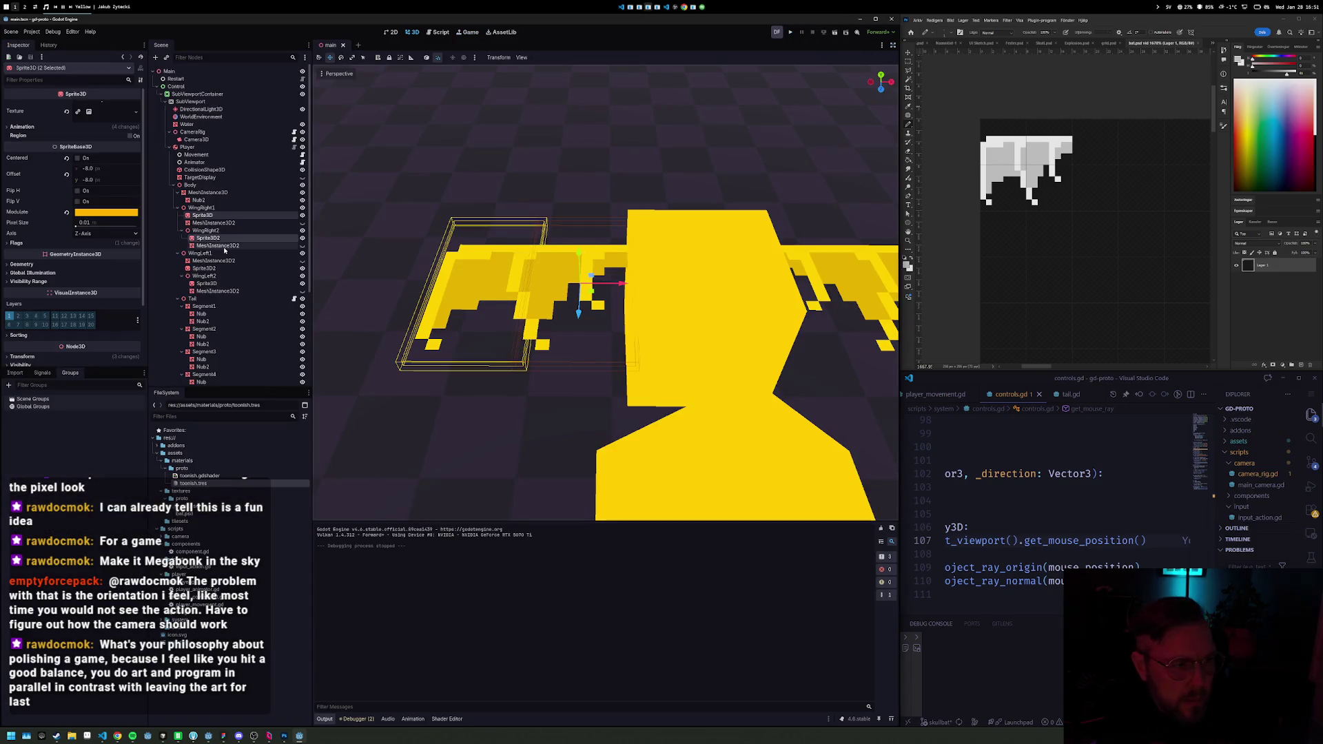
click(221, 208)
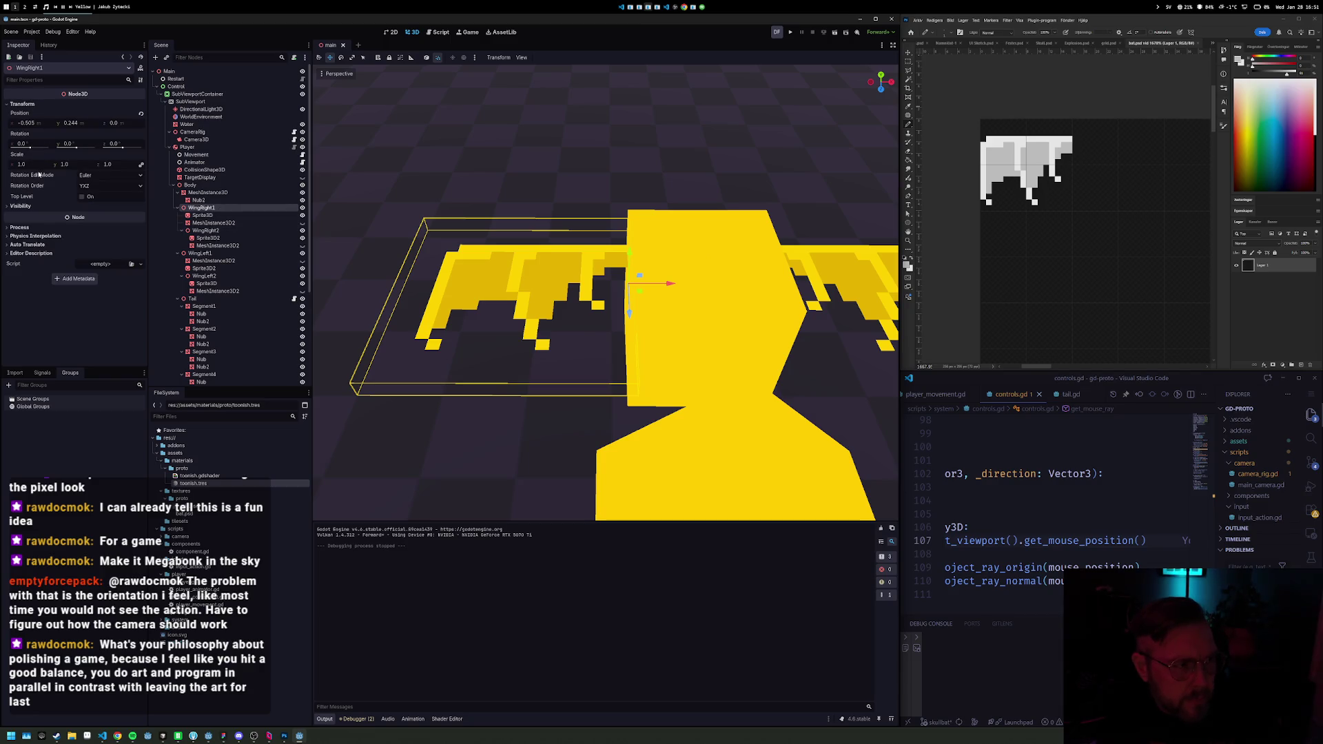
click(71, 123)
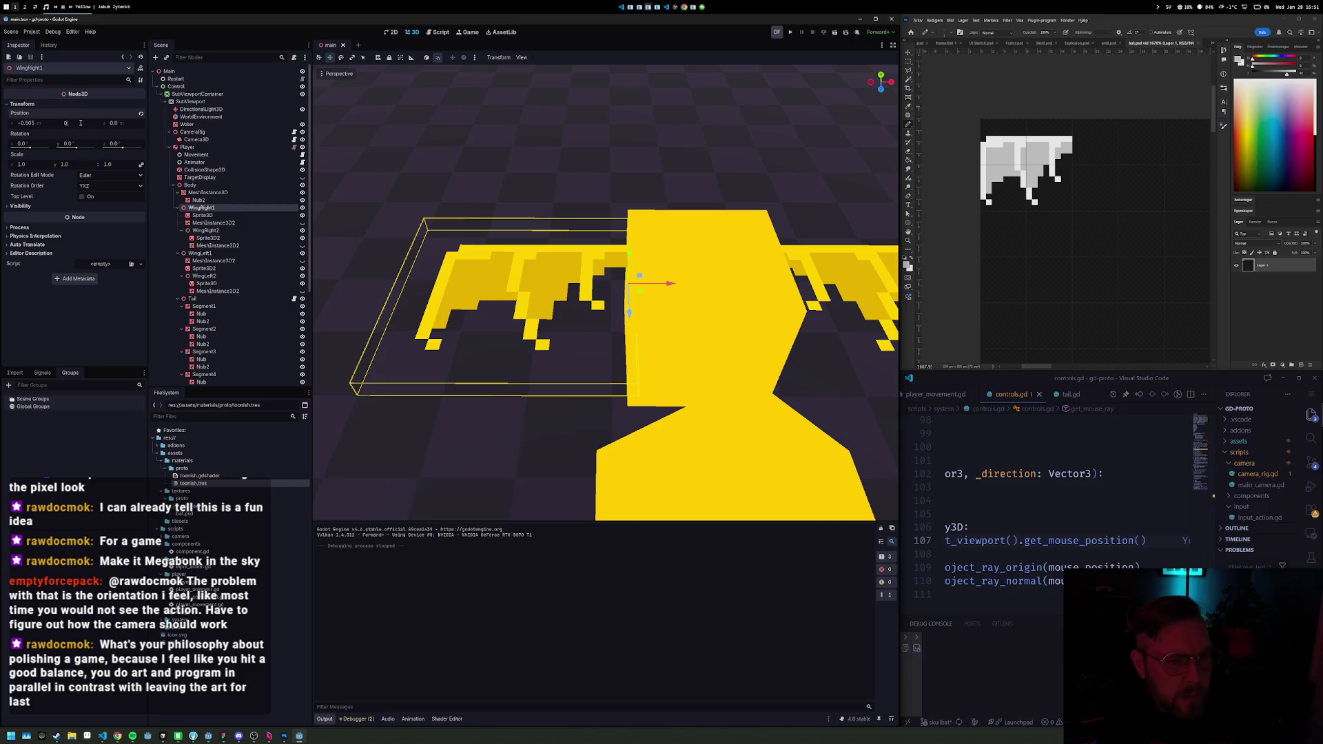
text(0)
key(Return)
key(ctrl+z)
Step: Set the WingRight2 sprite's X position to 0 and slide the WingRight1 sprite left
click(230, 230)
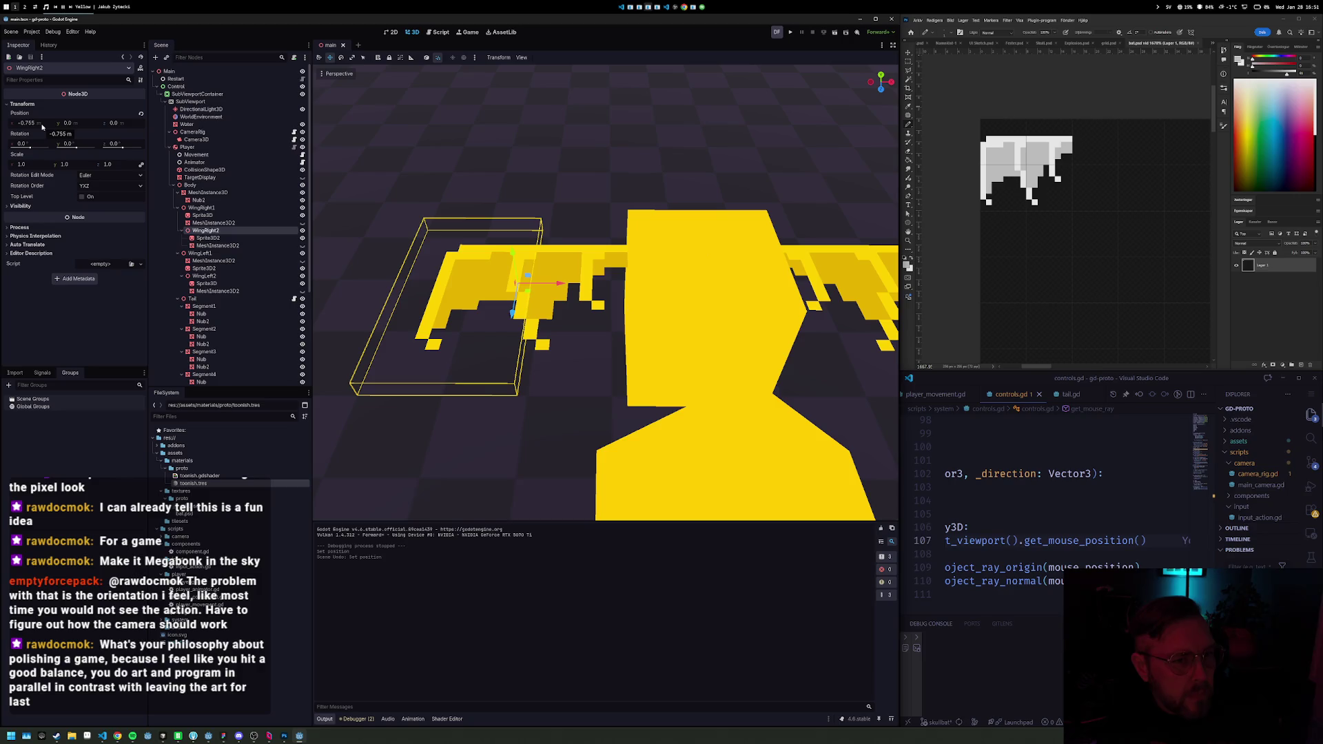
click(224, 239)
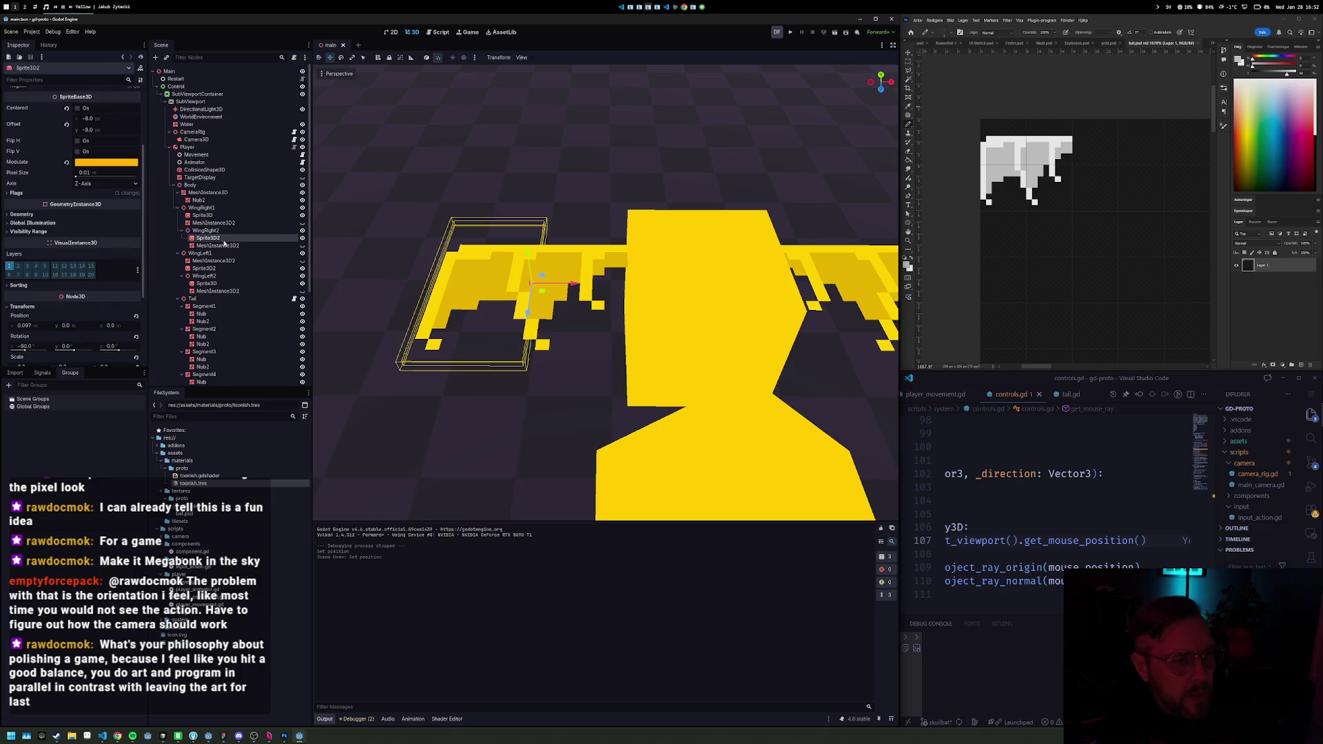
click(31, 325)
text(0)
key(Return)
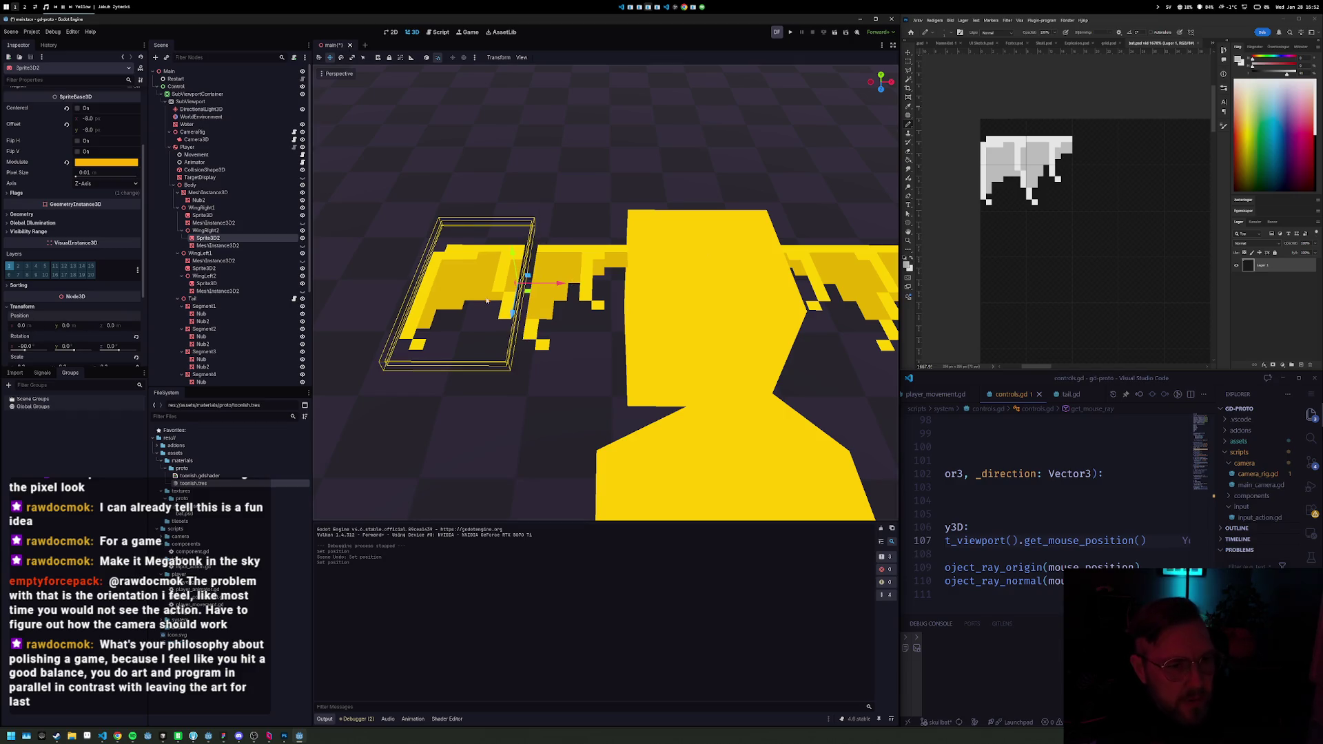
click(562, 264)
drag(670, 284, 656, 284)
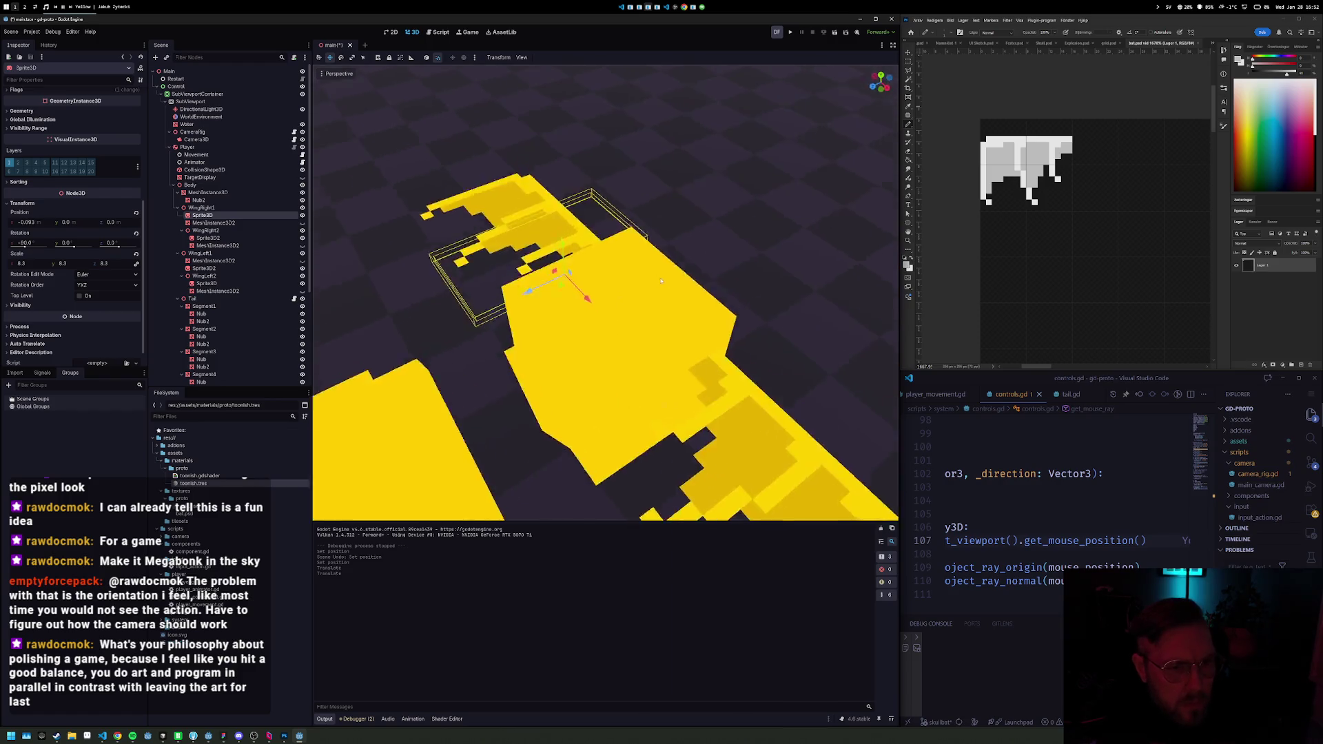
Step: Reset the WingLeft2 sprite's X position to 0
click(228, 200)
click(202, 207)
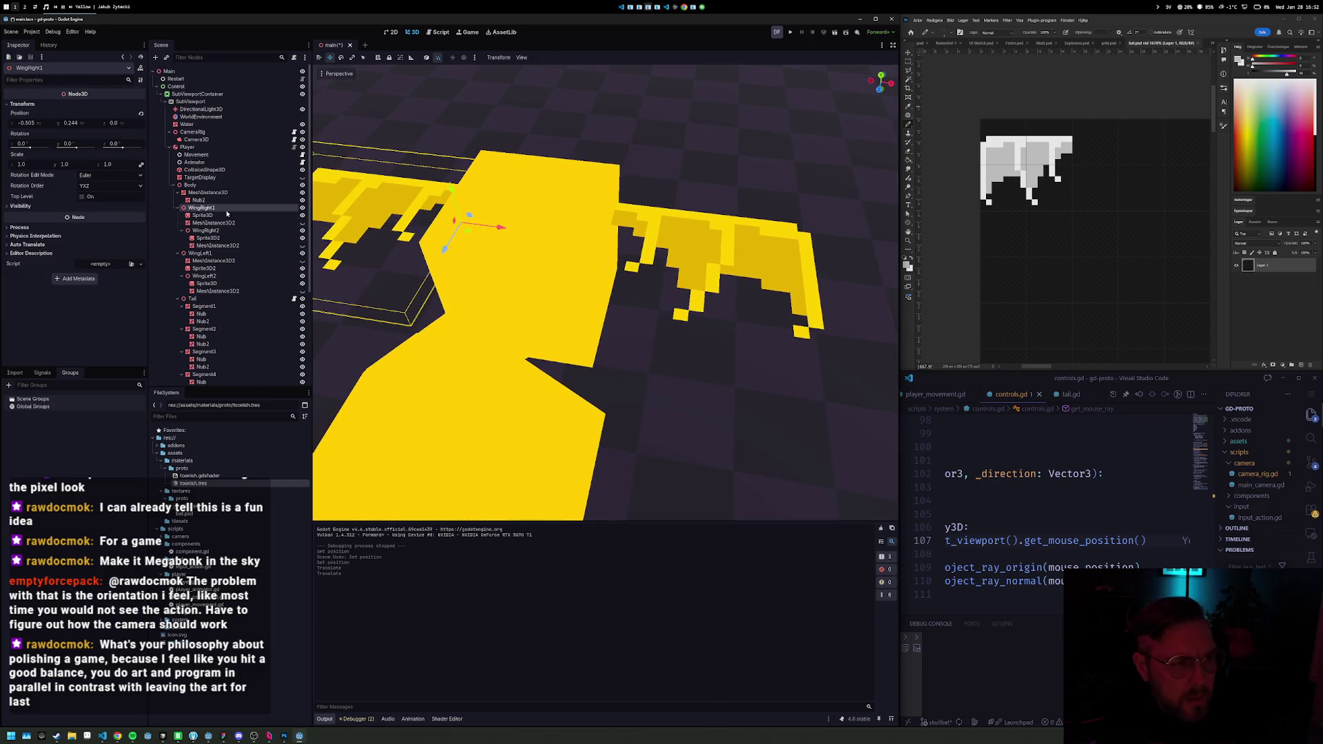
click(46, 123)
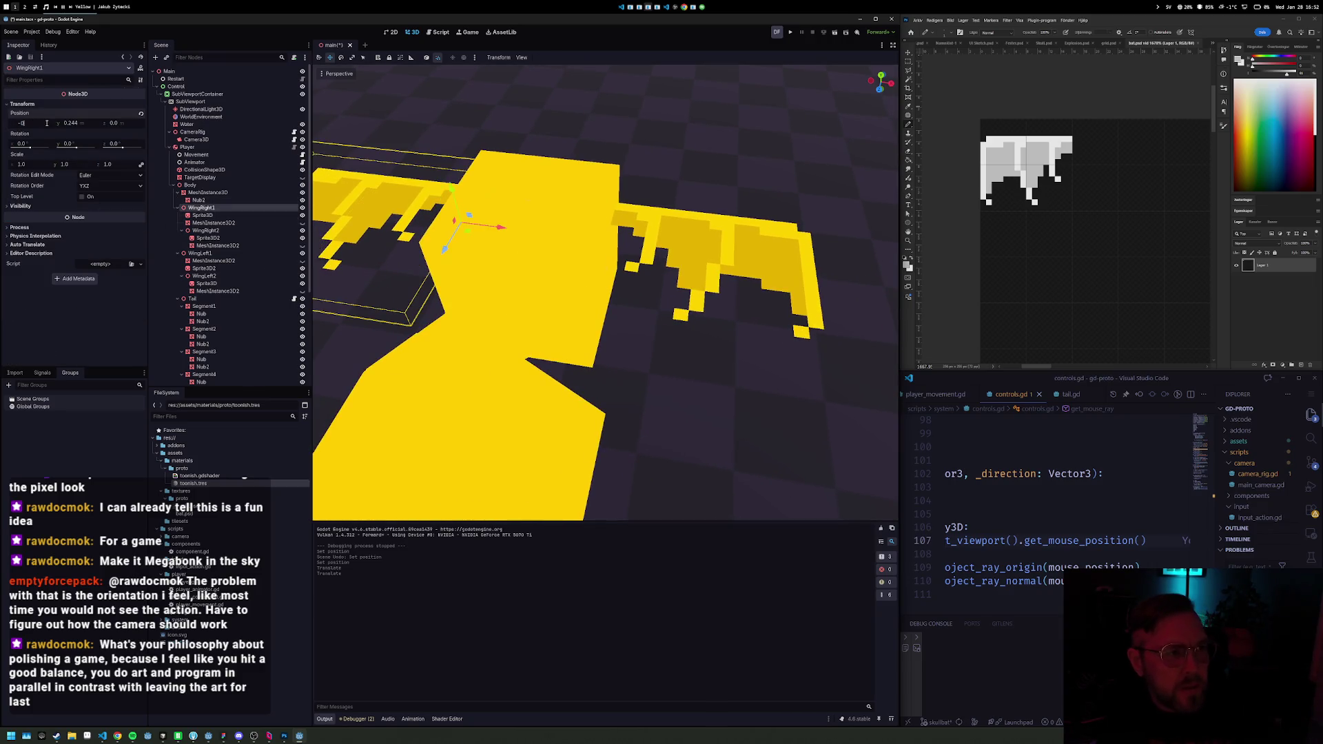
text(.5)
drag(447, 283, 521, 241)
click(206, 283)
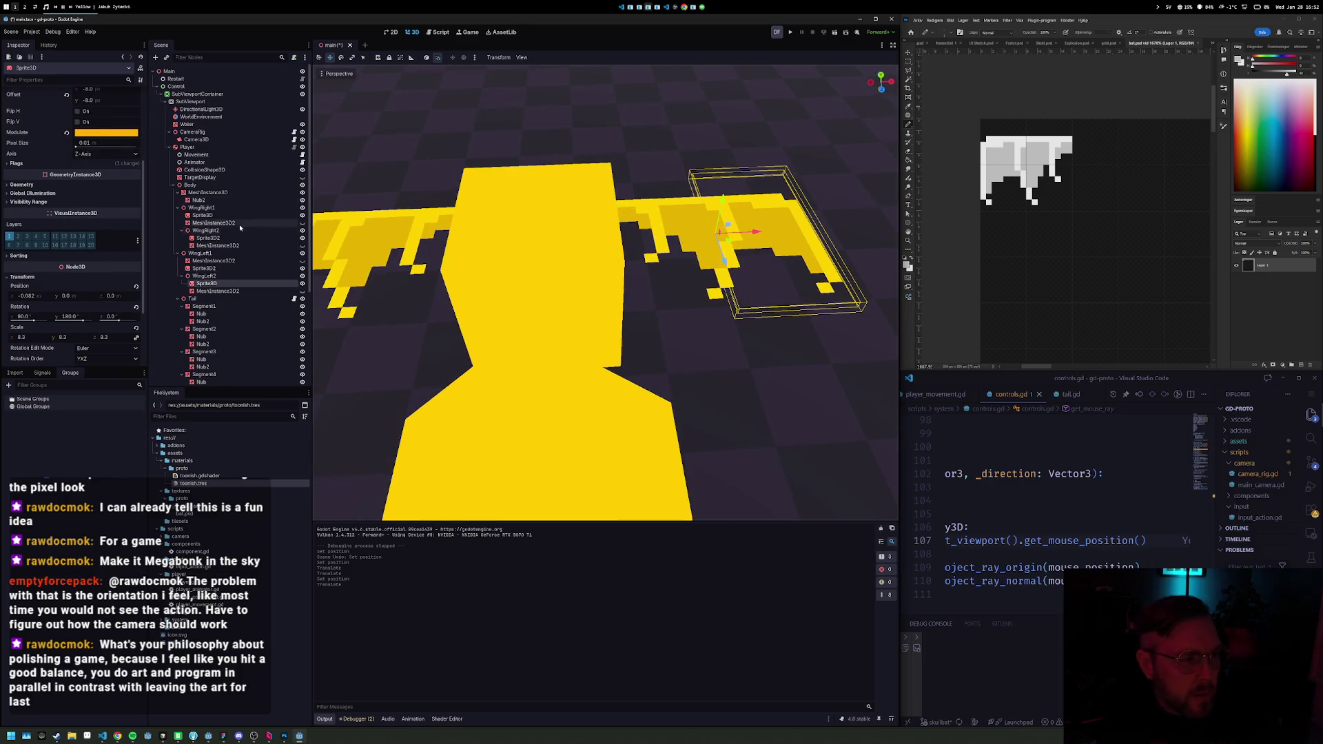
click(46, 296)
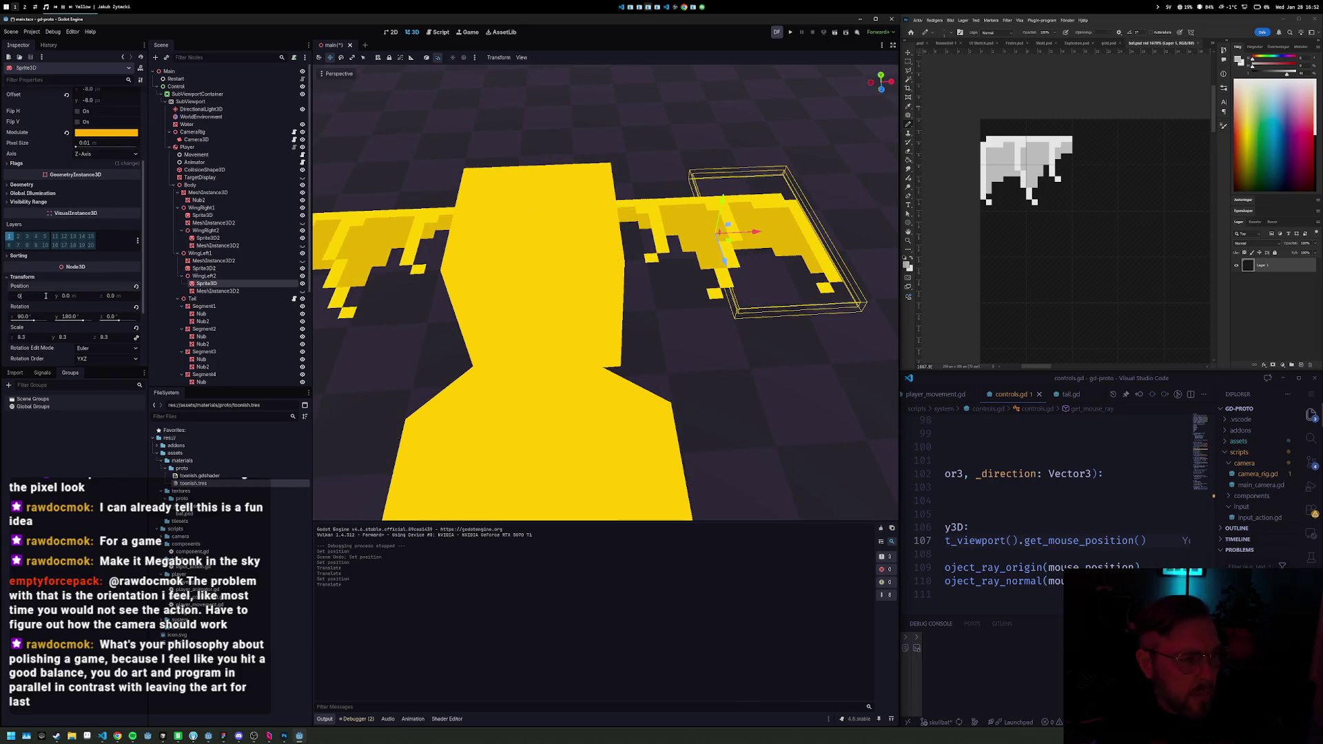
key(Return)
Step: Slide the other left-wing sprite and the WingLeft1 group in against the body, then run the game
click(651, 262)
drag(640, 231, 670, 237)
click(200, 254)
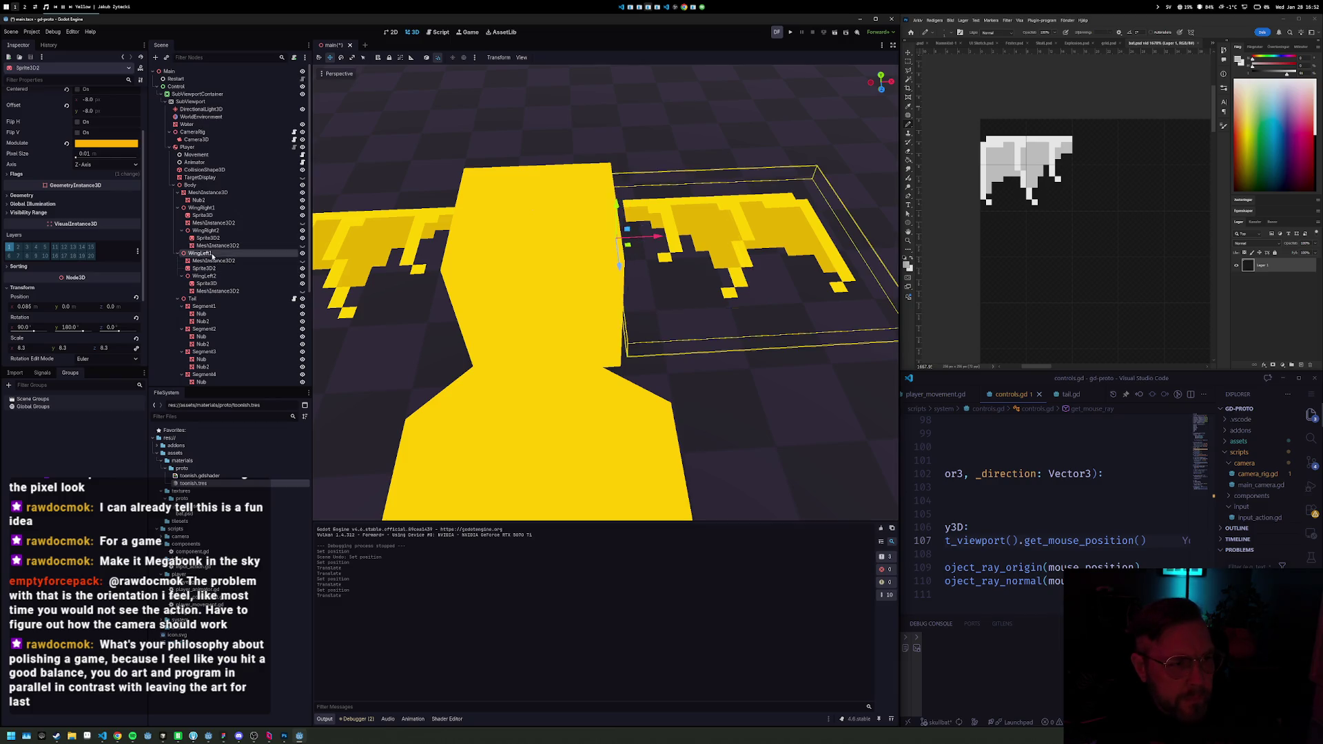
mouse_move(648, 237)
mouse_down()
mouse_move(642, 217)
mouse_move(695, 275)
mouse_up()
key(F5)
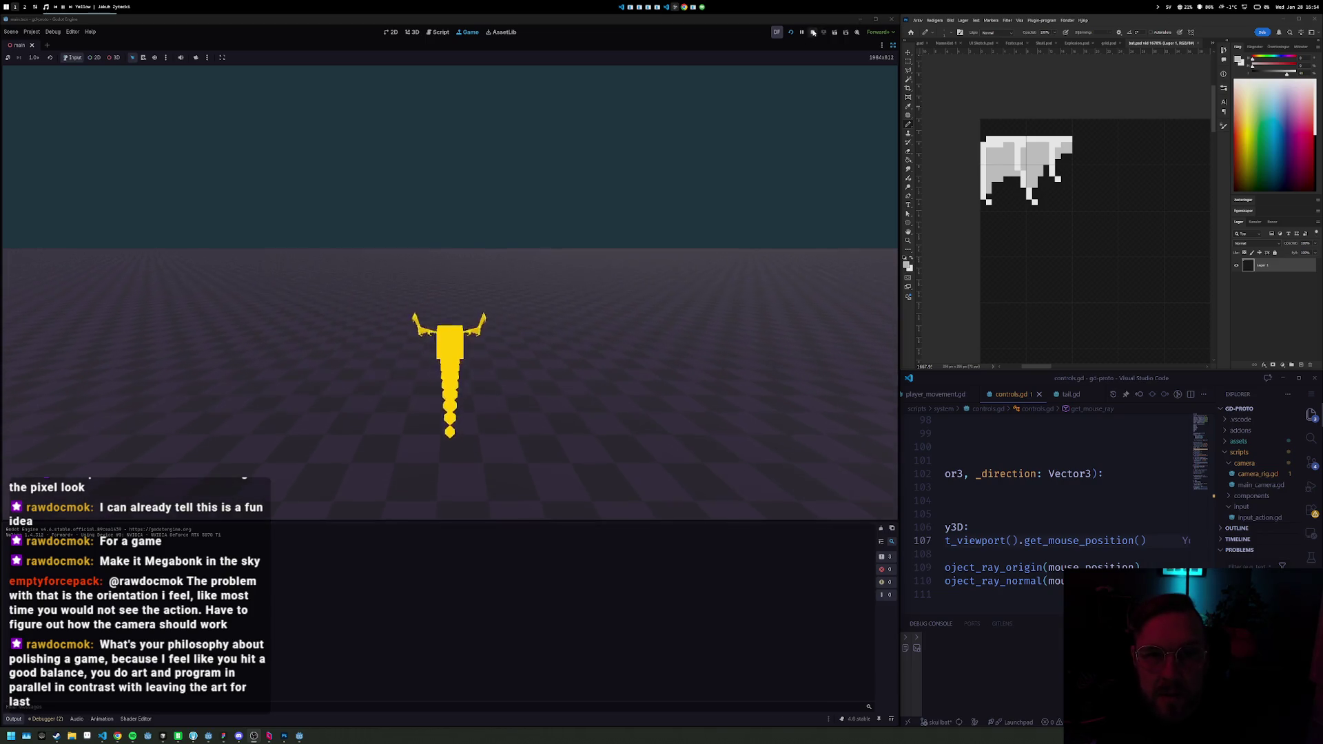
Step: Stop the game and select the wings, trying the scale mode shortcut
key(F8)
scroll(607, 277, down, 5)
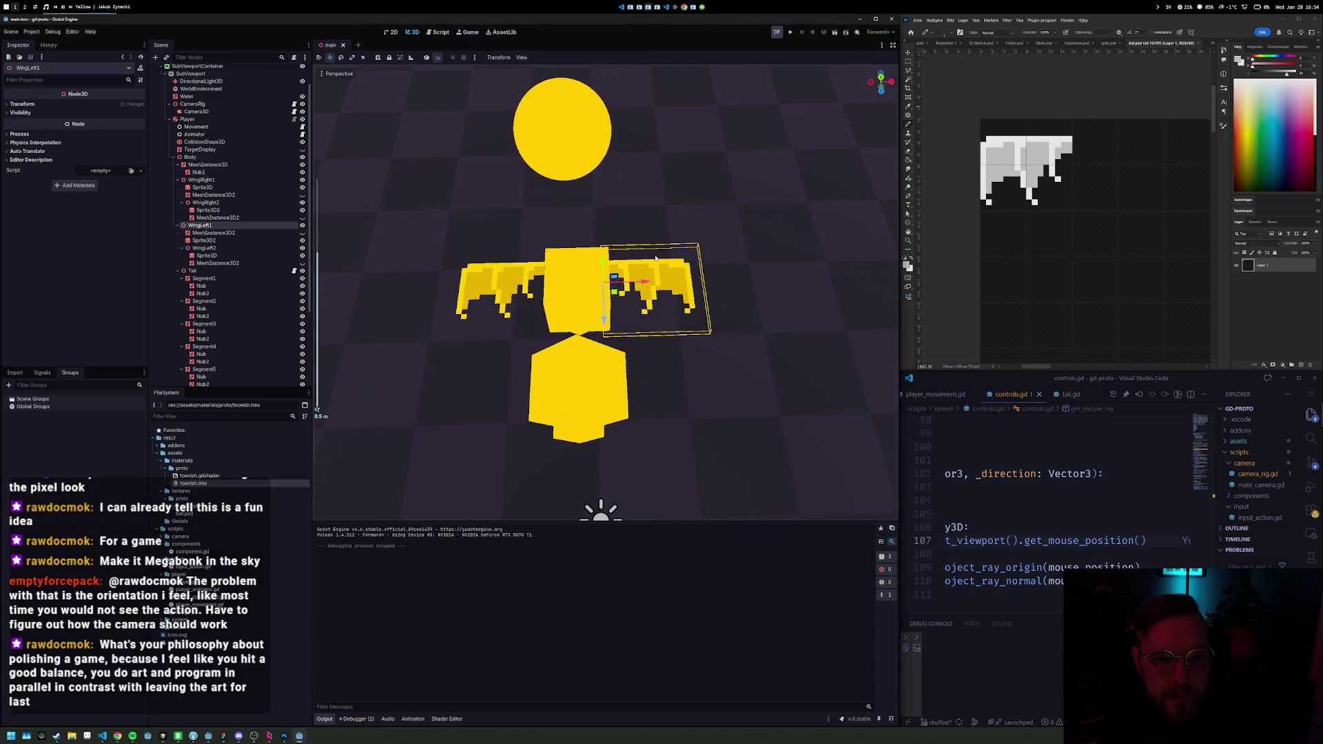
ctrl+click(201, 179)
key(e)
key(r)
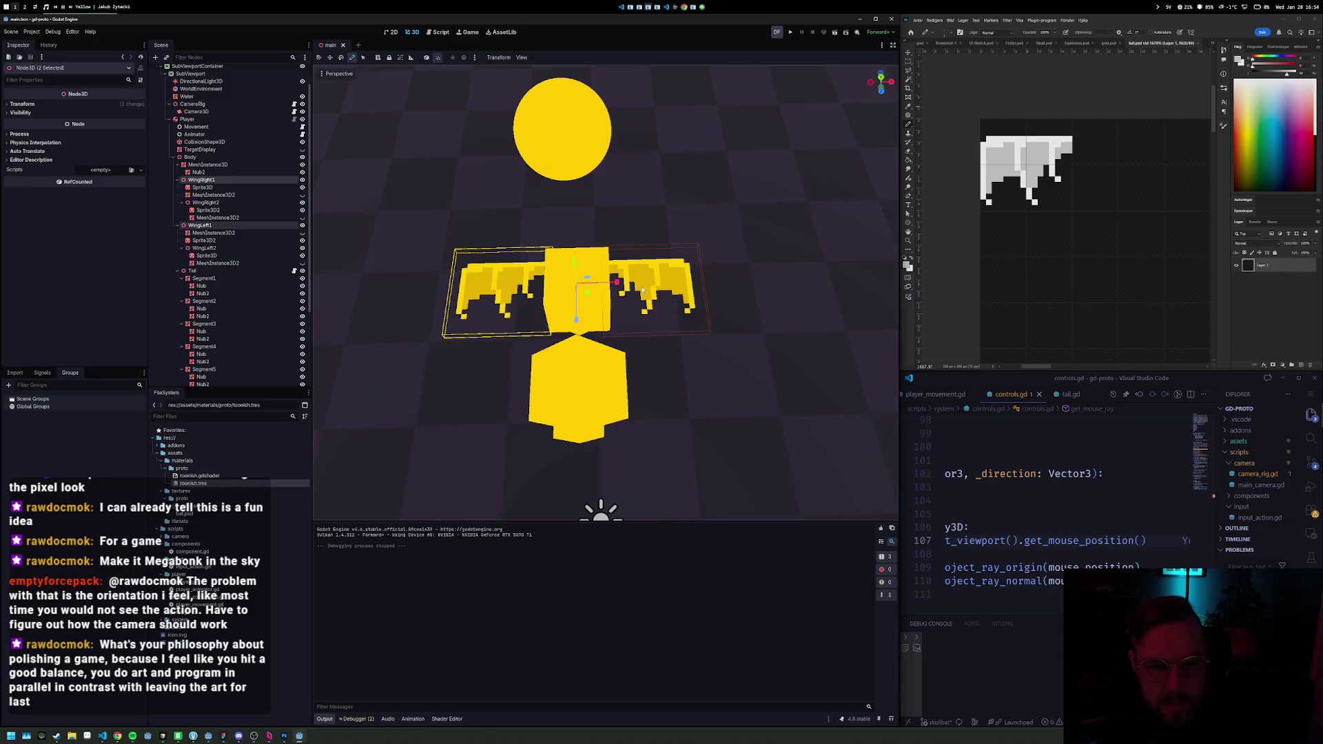
key(Escape)
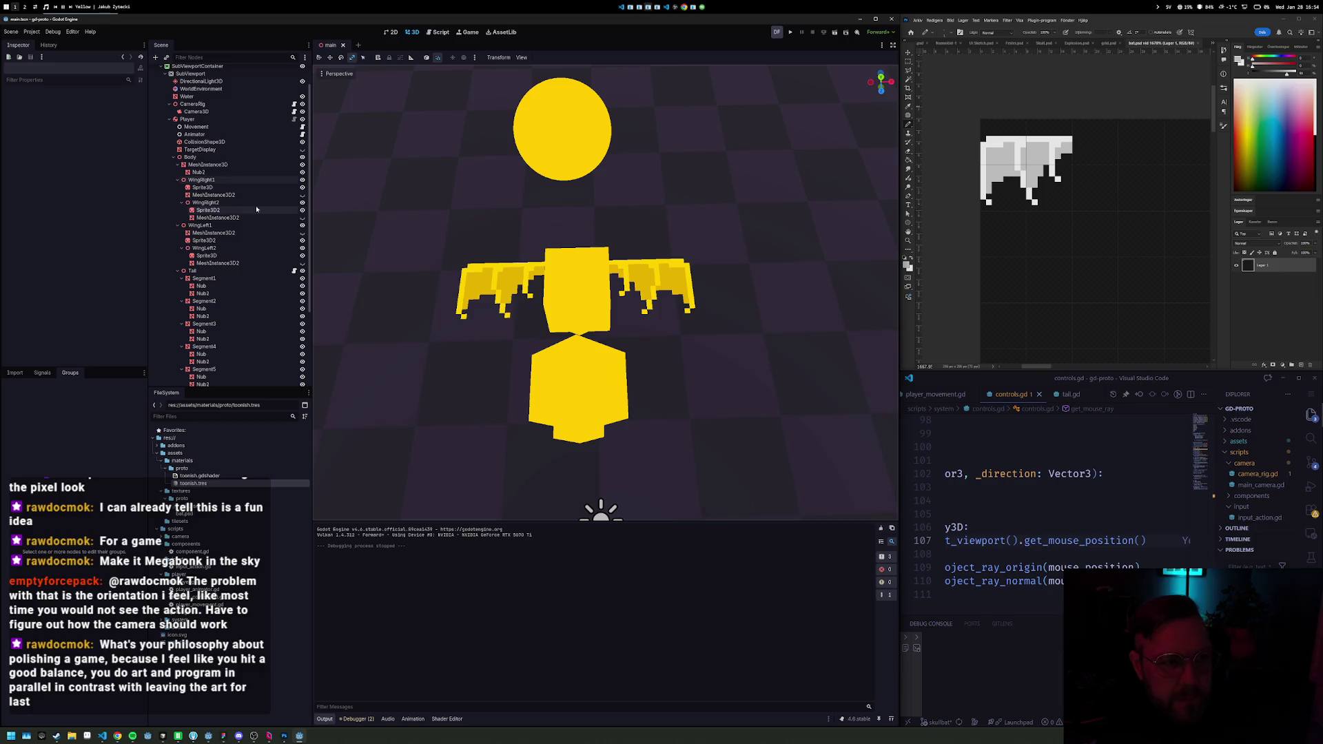
Step: Select WingRight1 and WingLeft1 together in the Scene dock
click(218, 179)
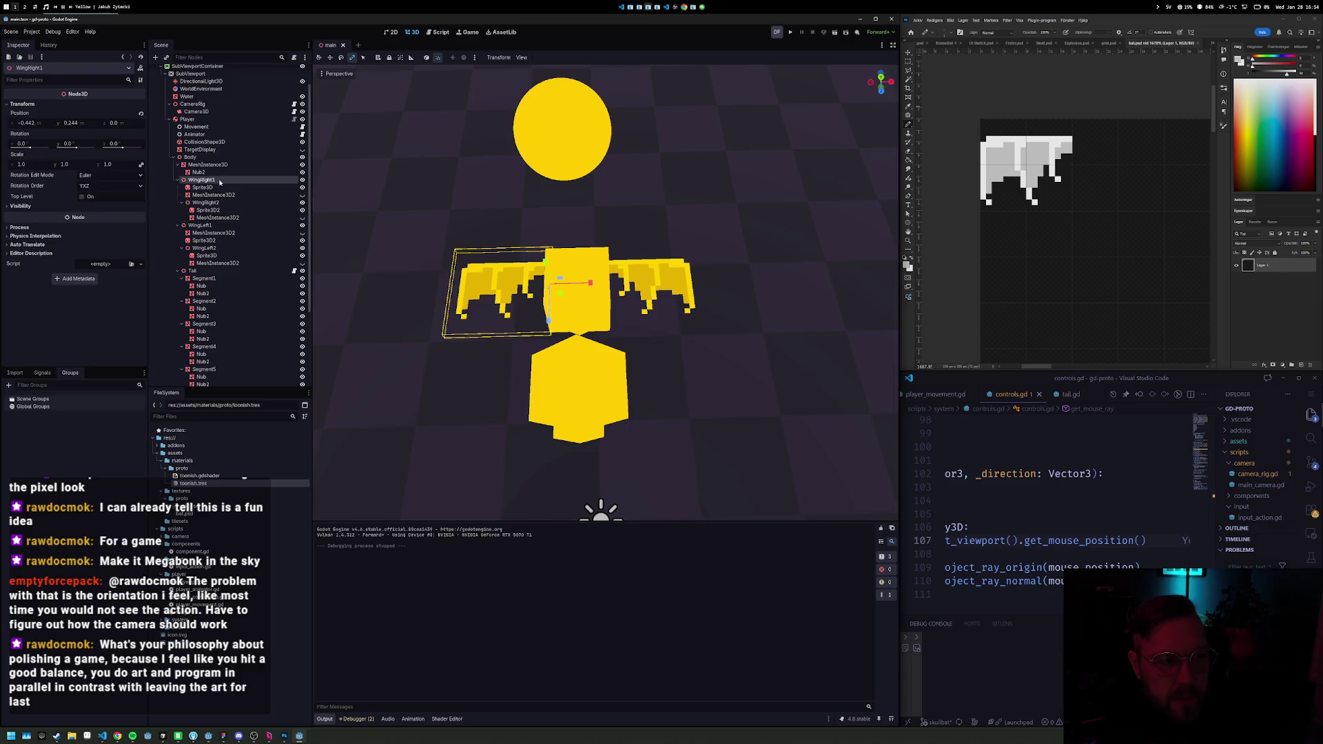
ctrl+click(222, 226)
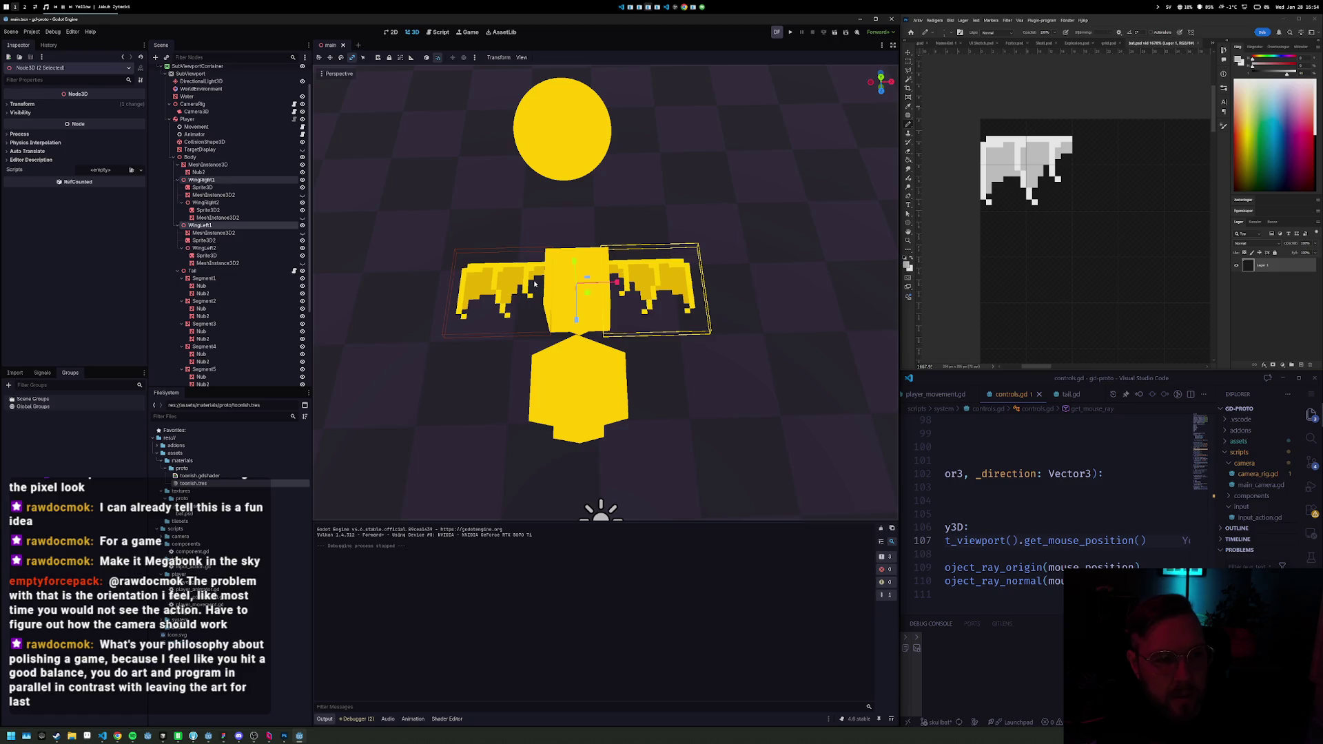
click(508, 274)
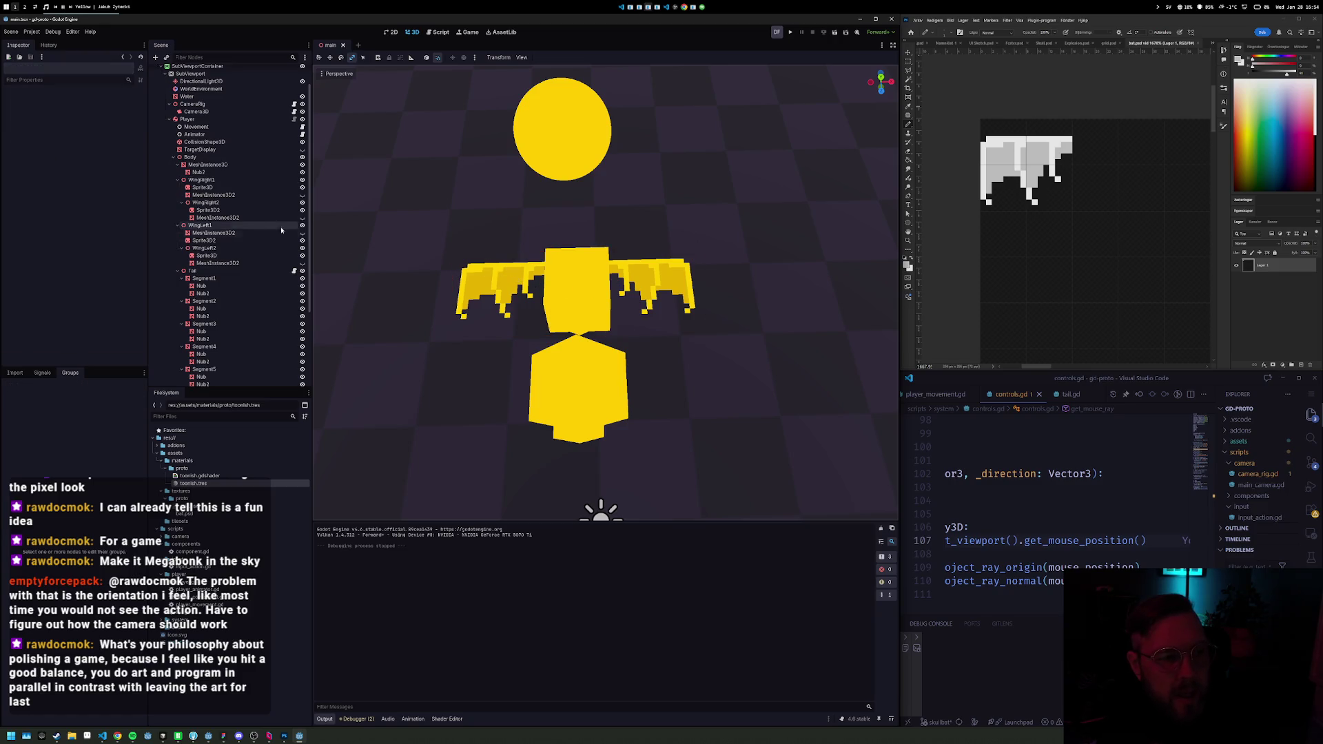
click(203, 225)
ctrl+click(221, 181)
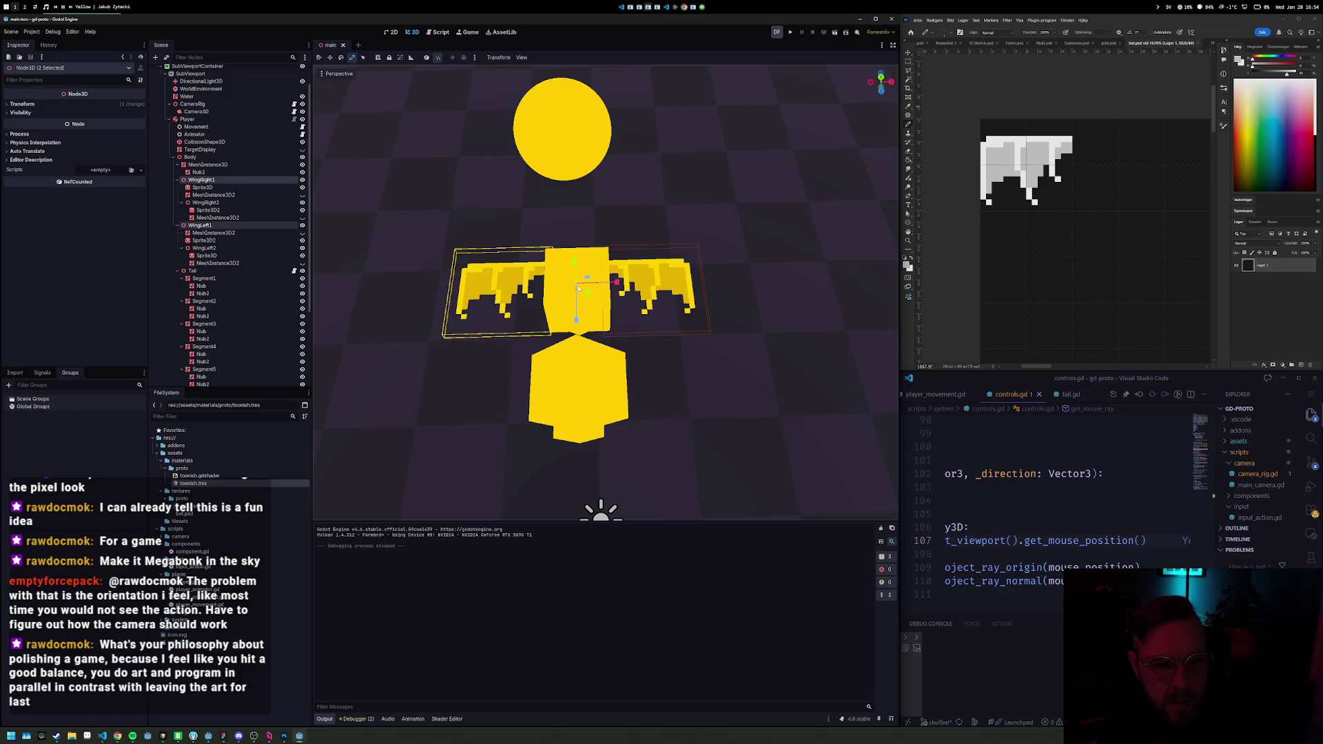
key(ctrl+z)
key(ctrl+shift+z)
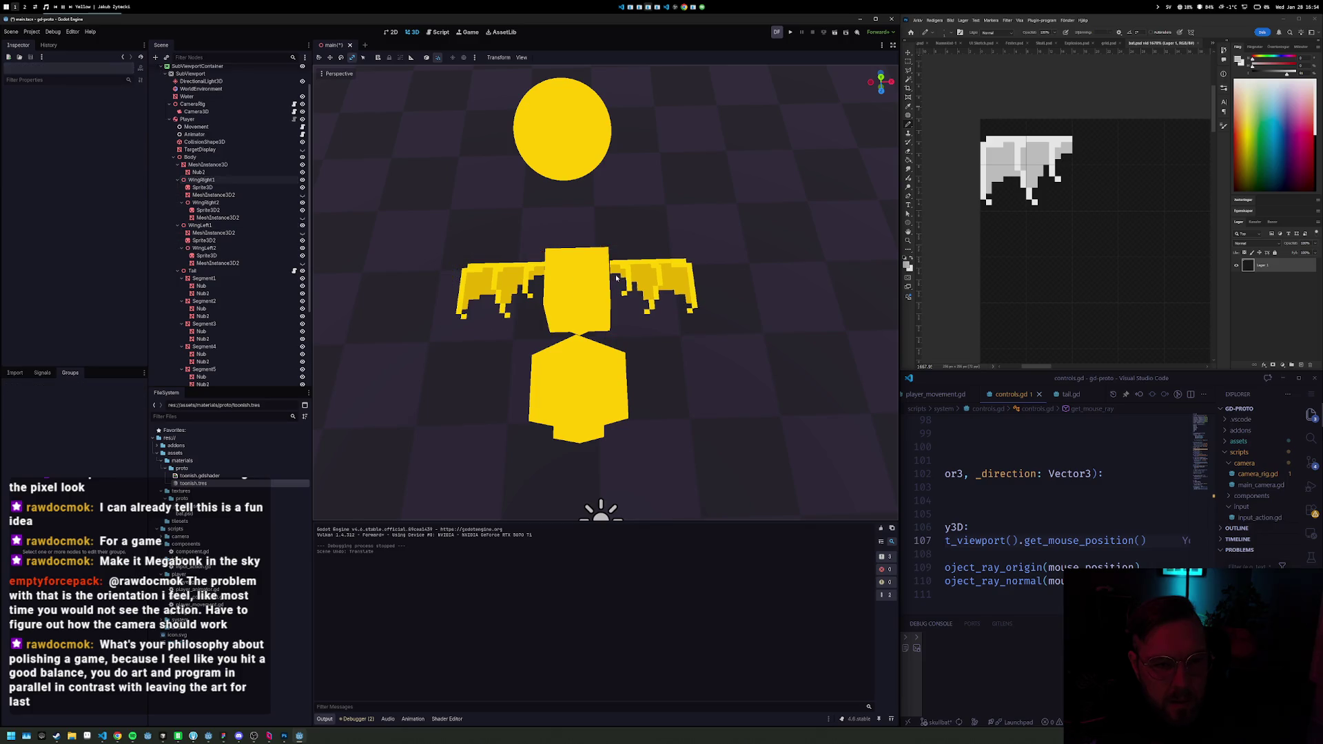
click(201, 180)
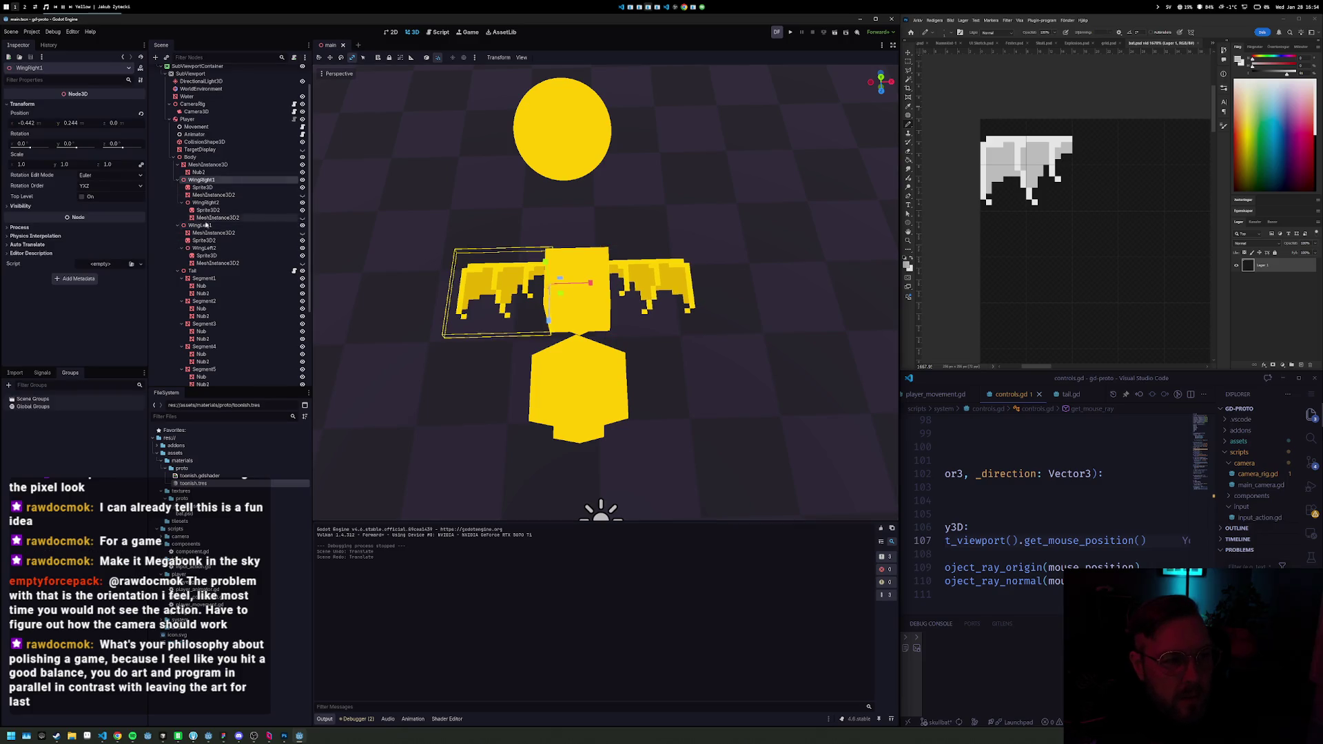
ctrl+click(199, 226)
Step: Set both wings' Transform Scale to 2 on X, Y and Z
click(22, 104)
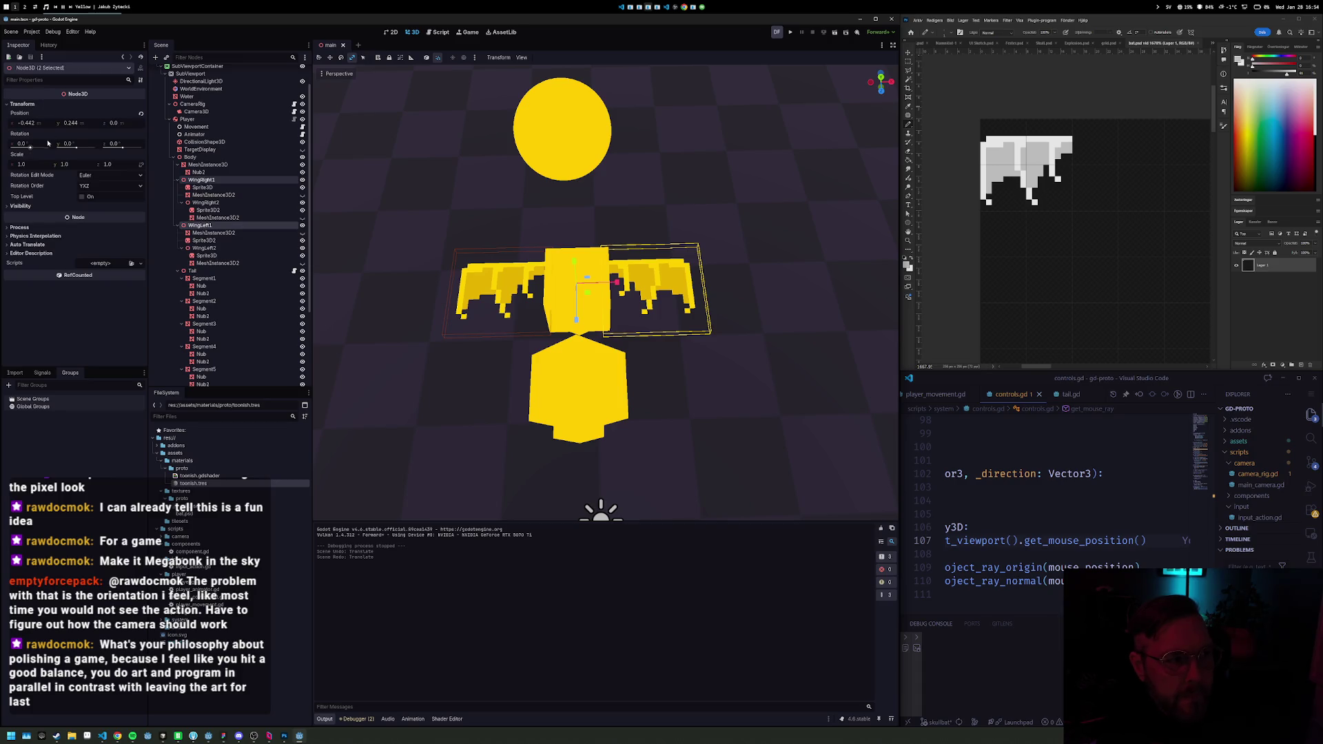
drag(38, 160, 87, 161)
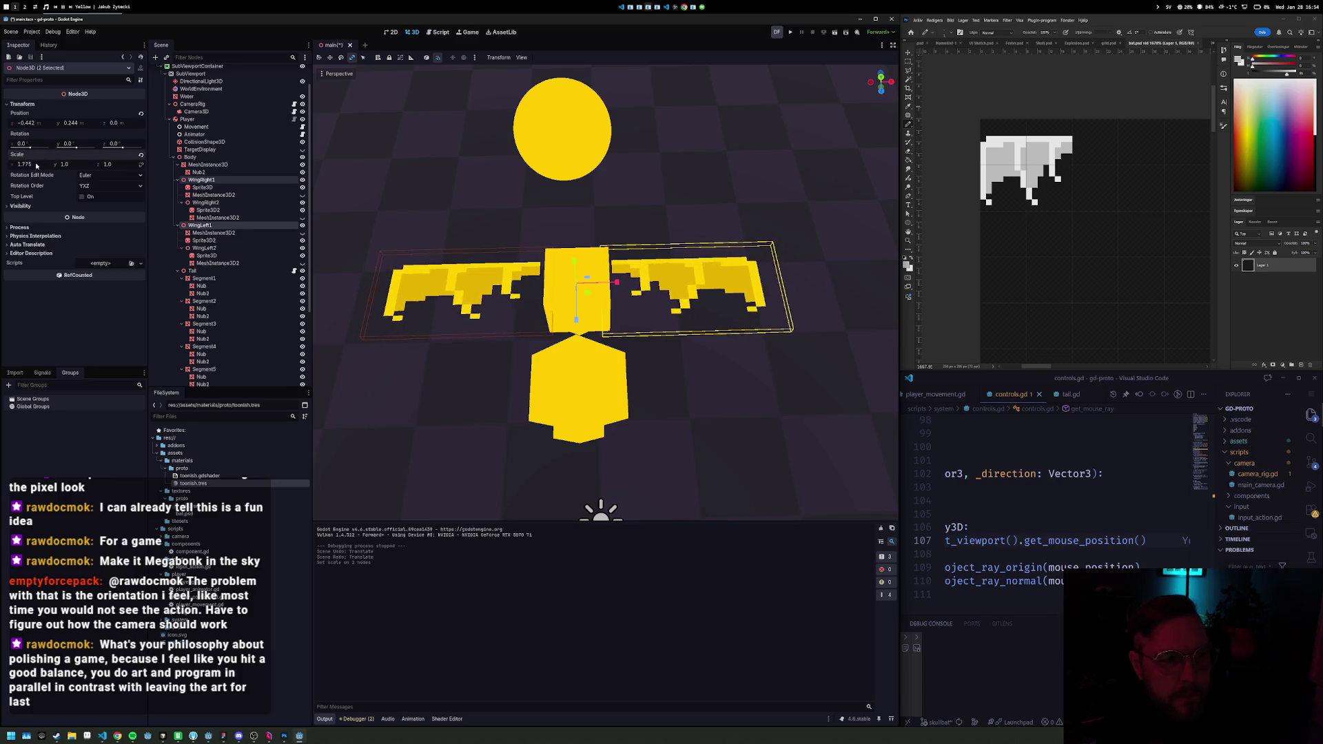
key(ctrl+z)
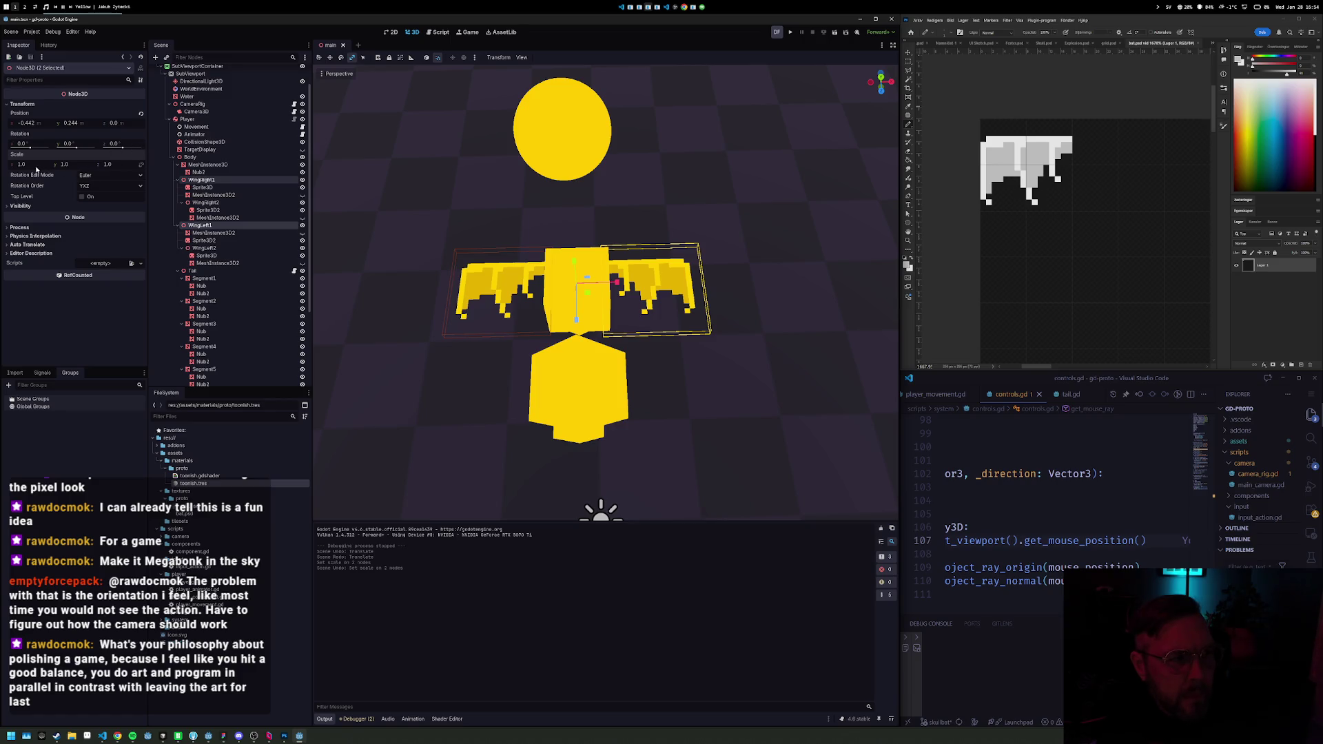
click(38, 164)
text(2)
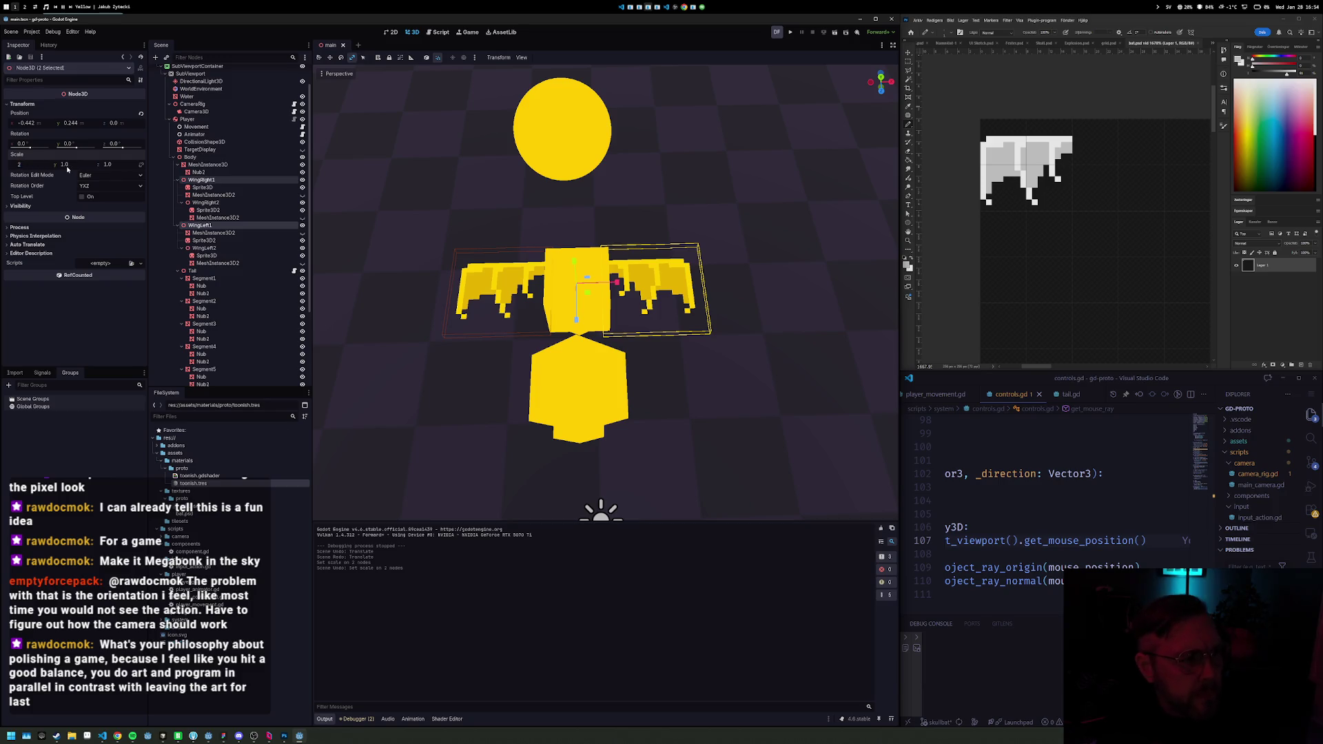
click(31, 165)
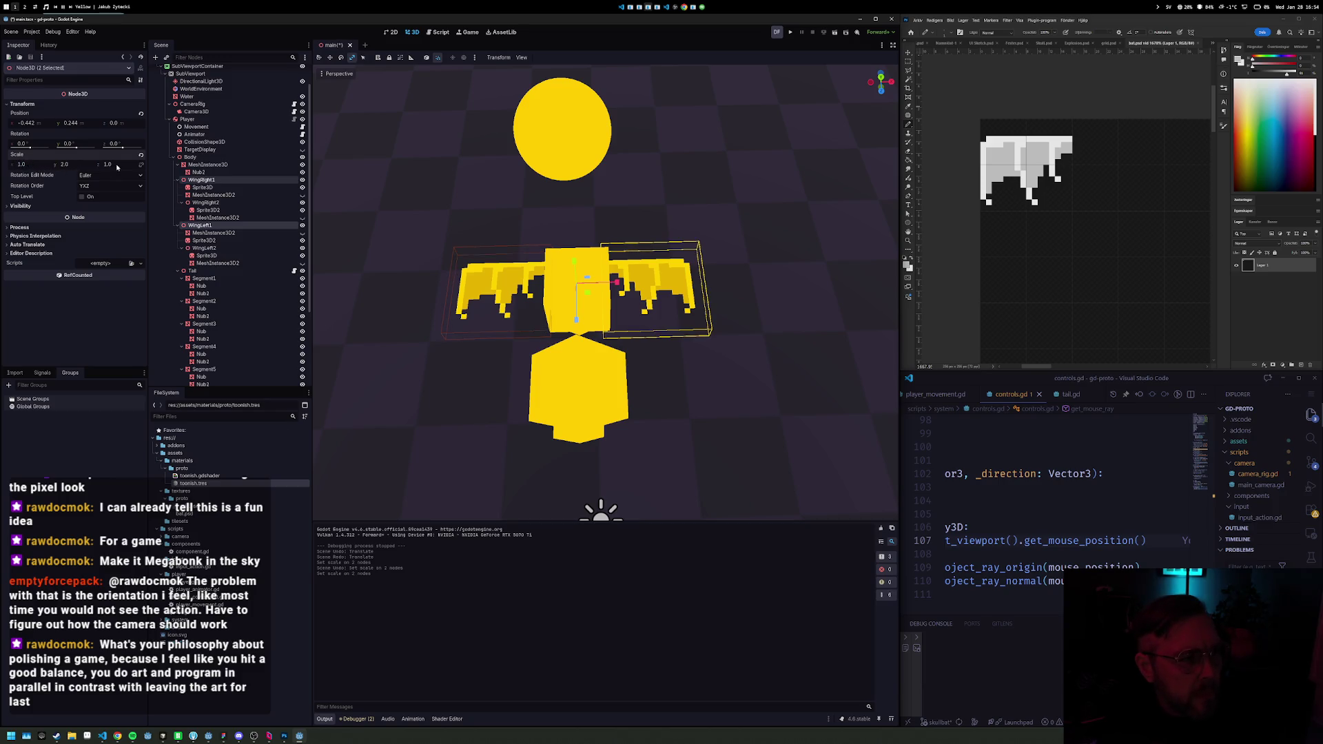
click(34, 163)
text(2)
key(Return)
click(118, 164)
text(2)
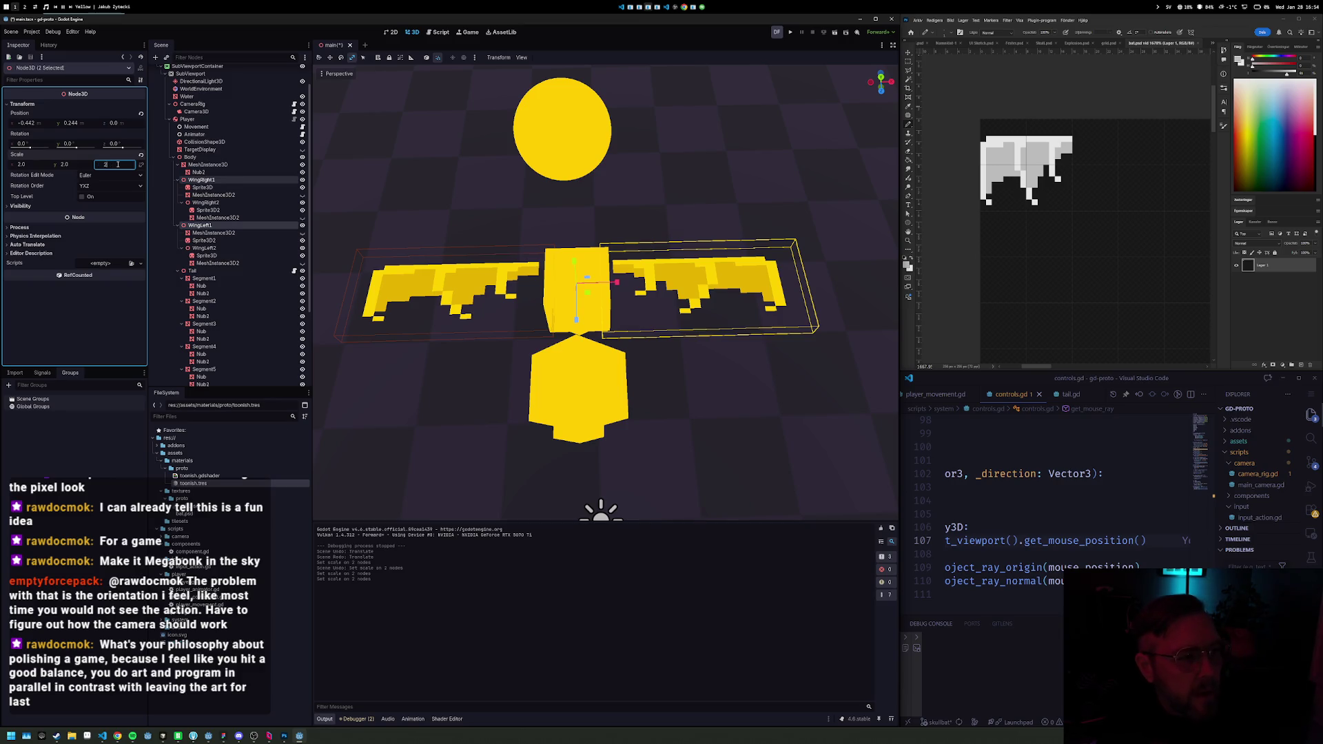
key(Return)
Step: Select only WingRight1 and switch to Top view
mouse_move(567, 310)
mouse_down()
mouse_move(699, 277)
mouse_move(641, 306)
mouse_move(589, 259)
mouse_move(604, 293)
mouse_move(622, 293)
mouse_move(594, 293)
mouse_up()
click(201, 179)
click(881, 72)
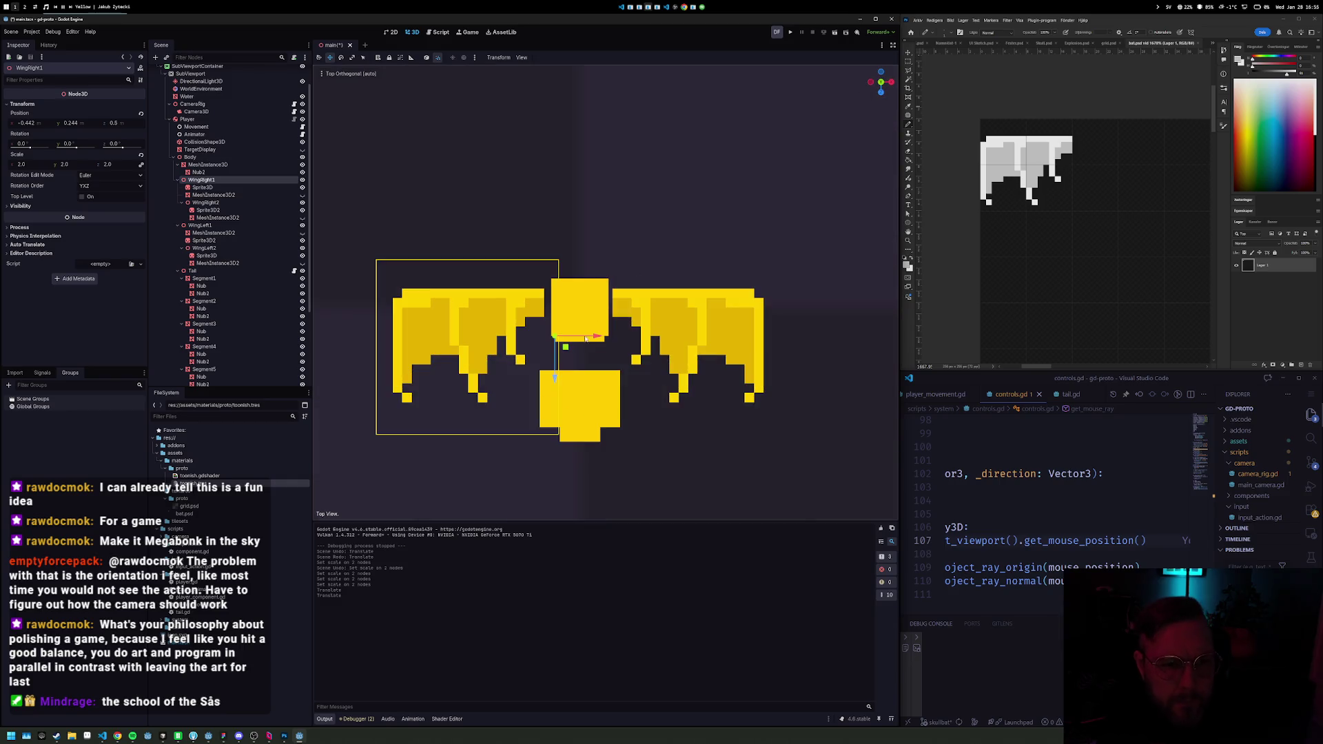
Step: Slide WingRight1 along X to meet the body, then run and stop the game to check the doubled wings
drag(596, 338, 625, 337)
click(200, 225)
key(F5)
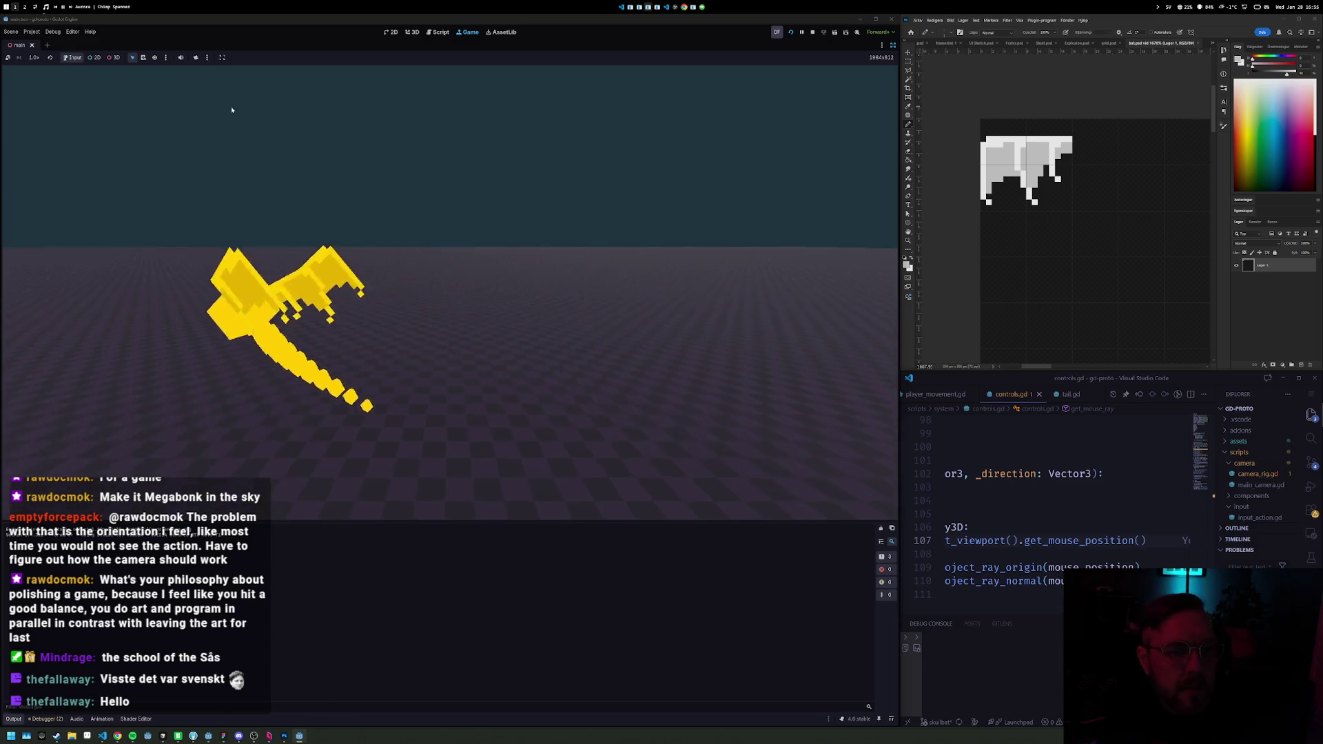
click(813, 32)
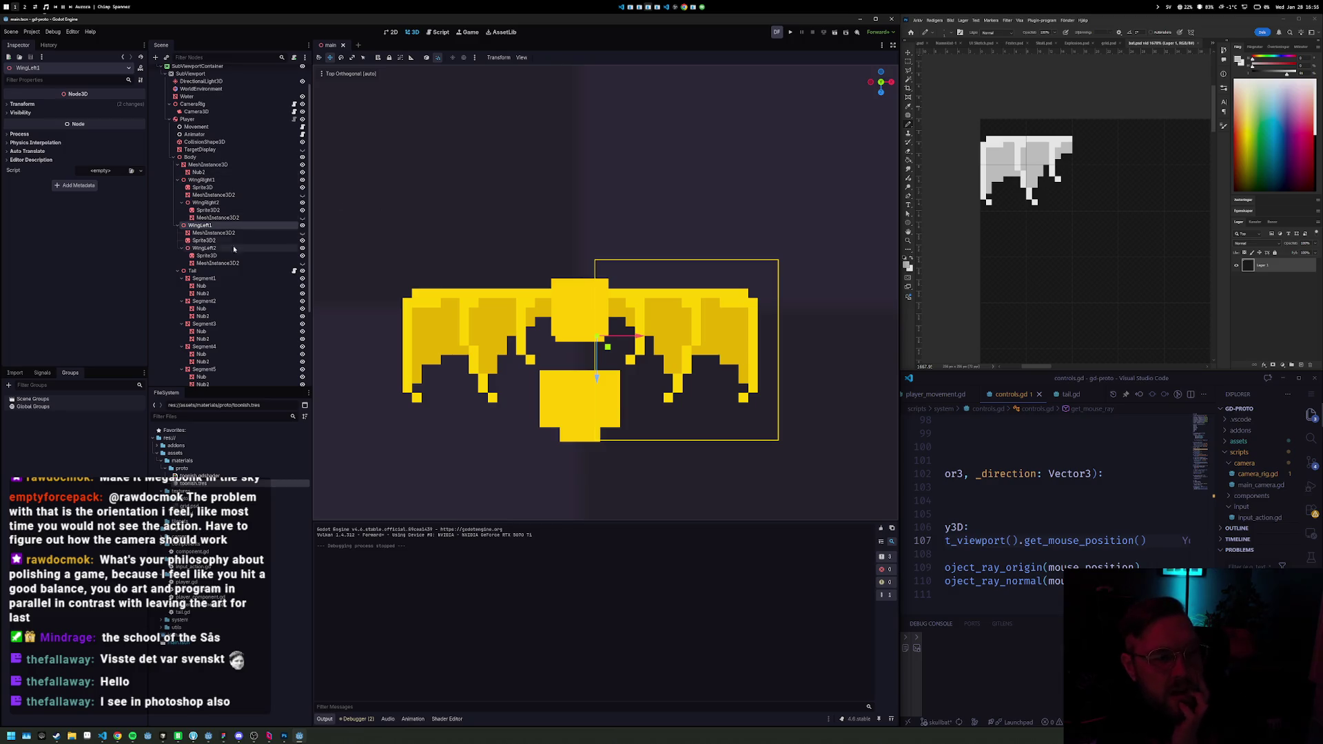
Step: Select the Water node and give it a new StandardMaterial3D material override
click(171, 157)
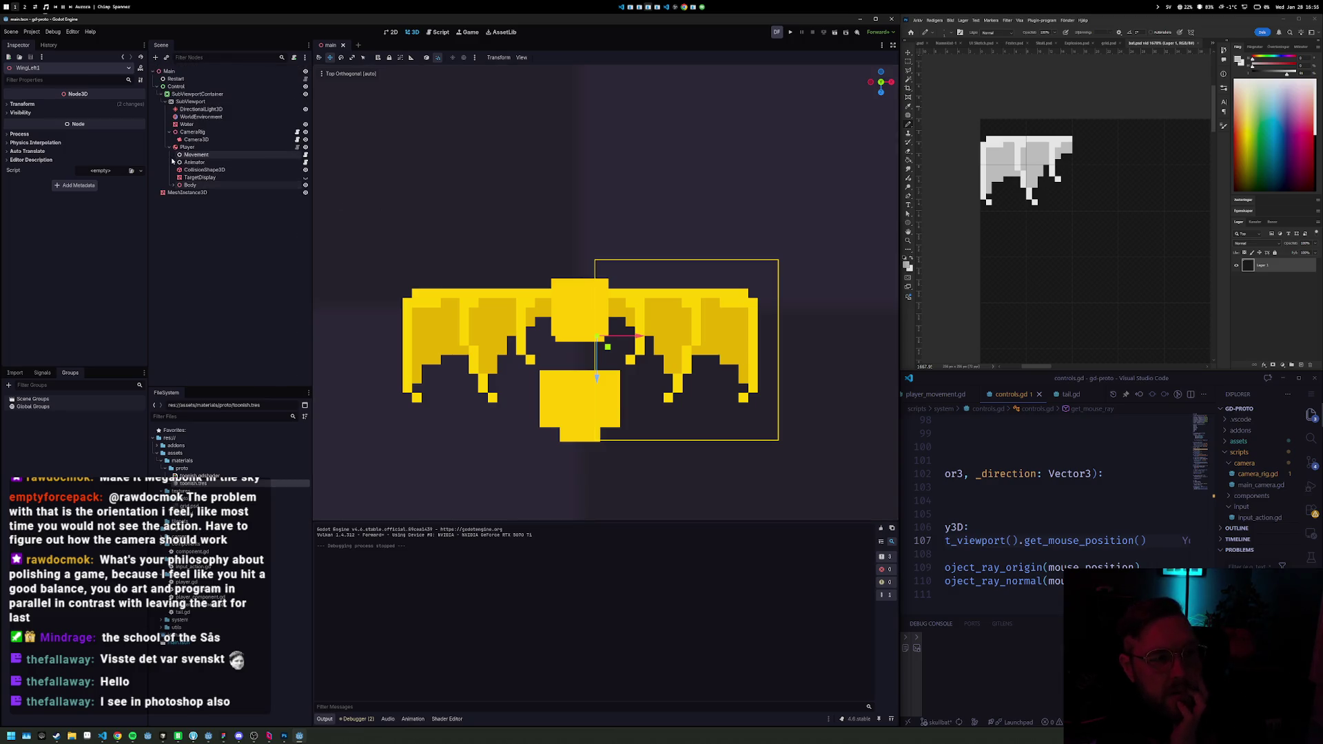
click(222, 124)
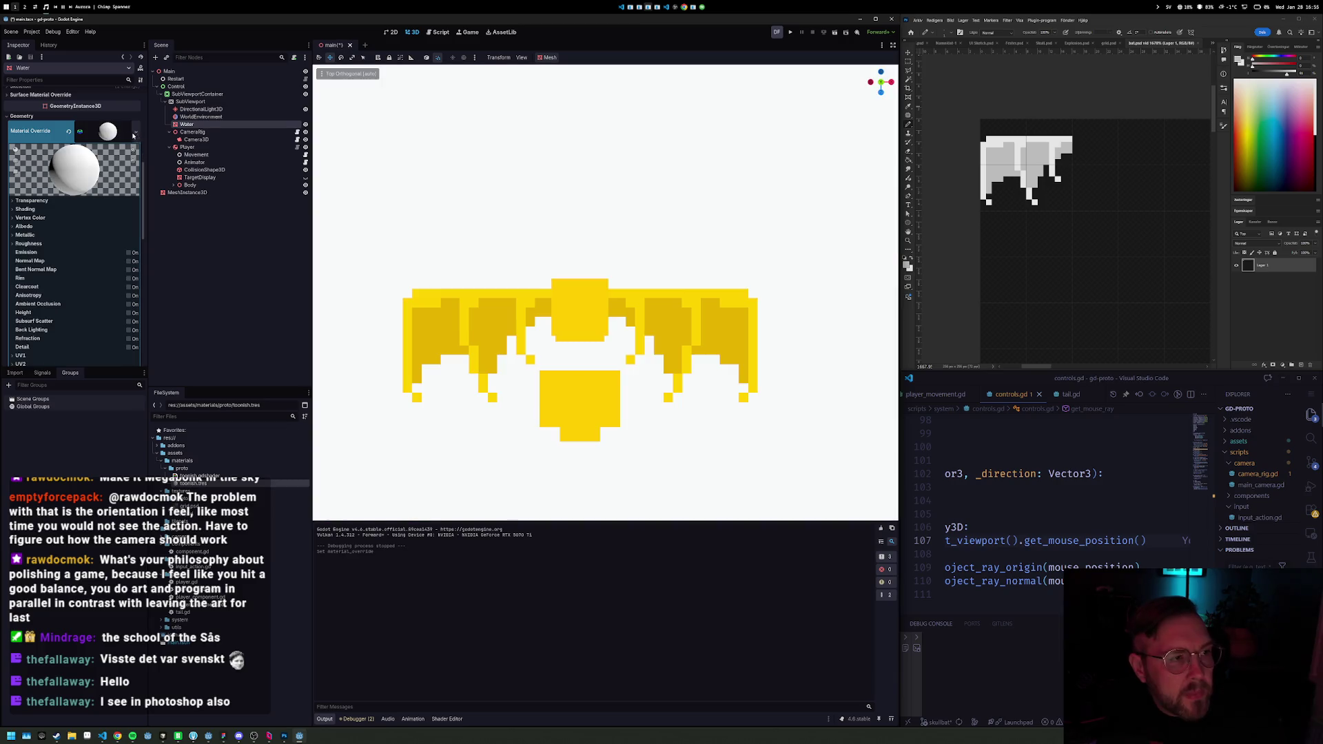
click(125, 137)
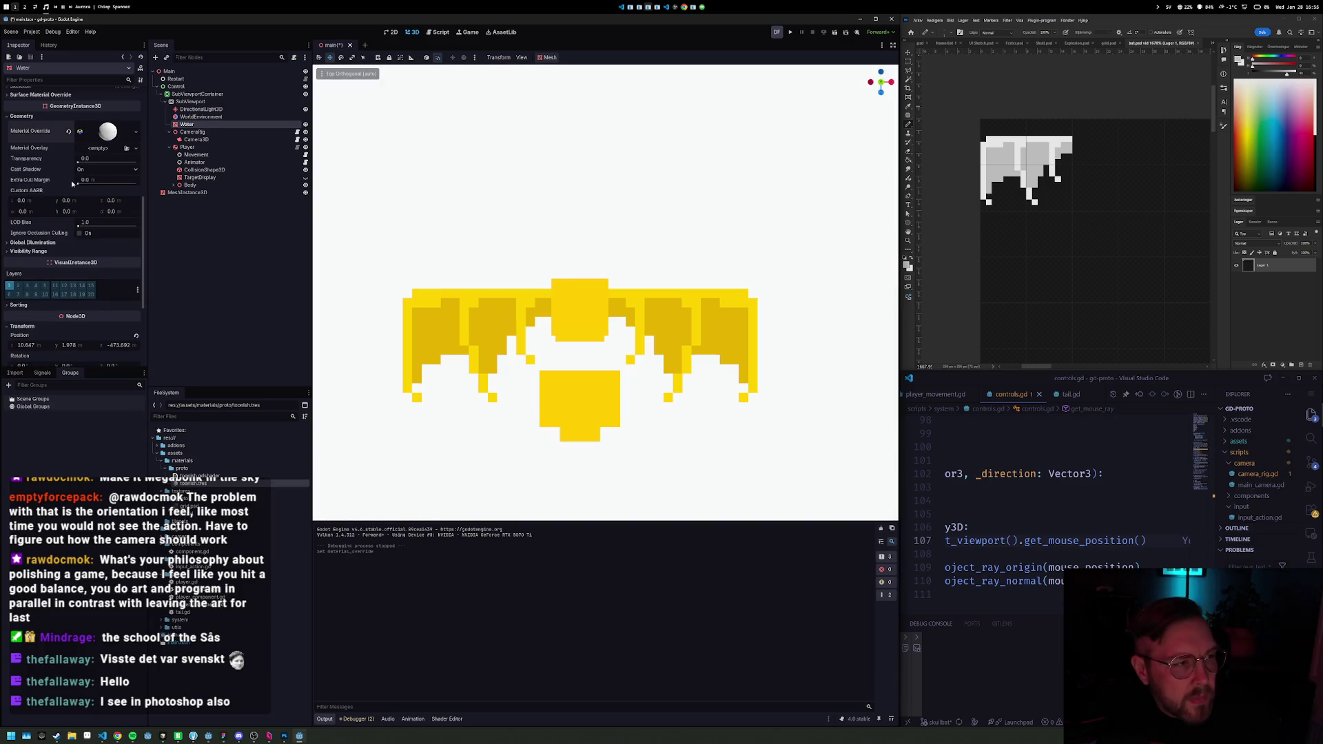
click(103, 139)
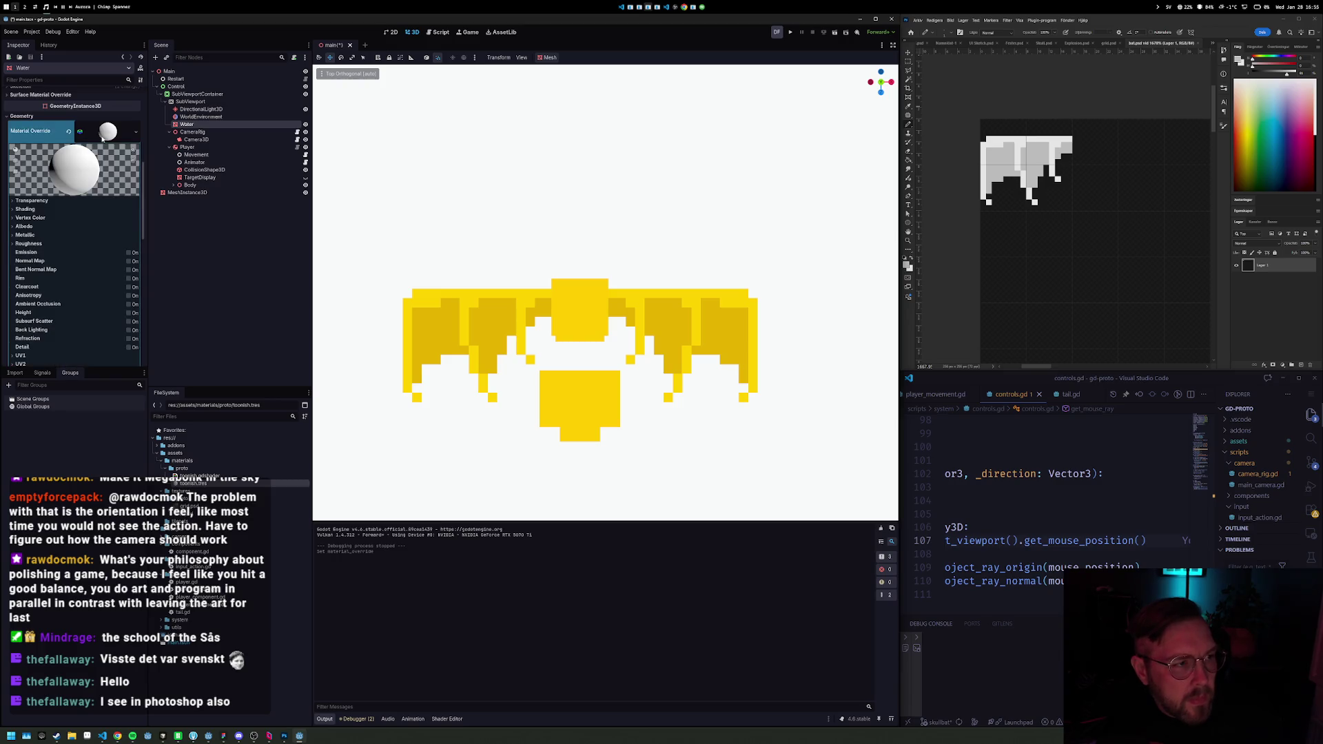
Step: Set the water's albedo colour to ff00ff, then darken it to a deep purple
click(28, 226)
click(106, 236)
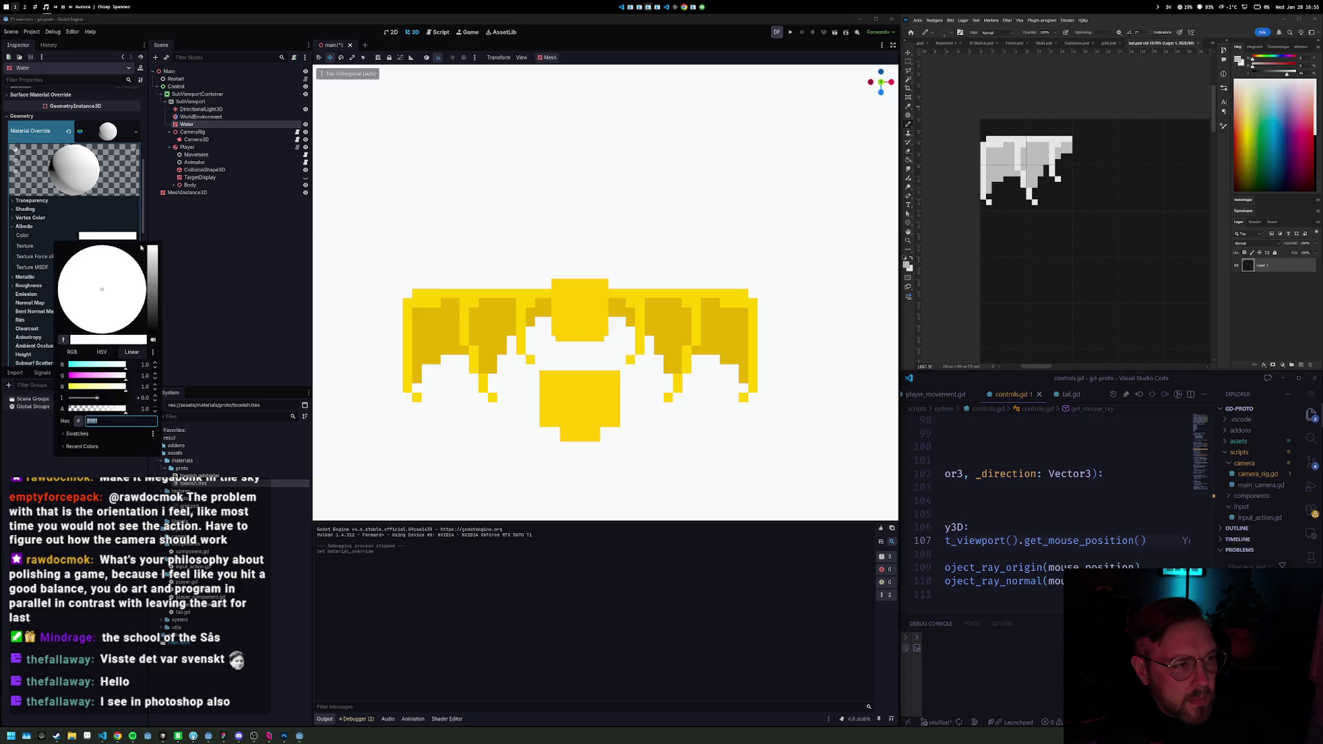
text(ff00ff)
key(Return)
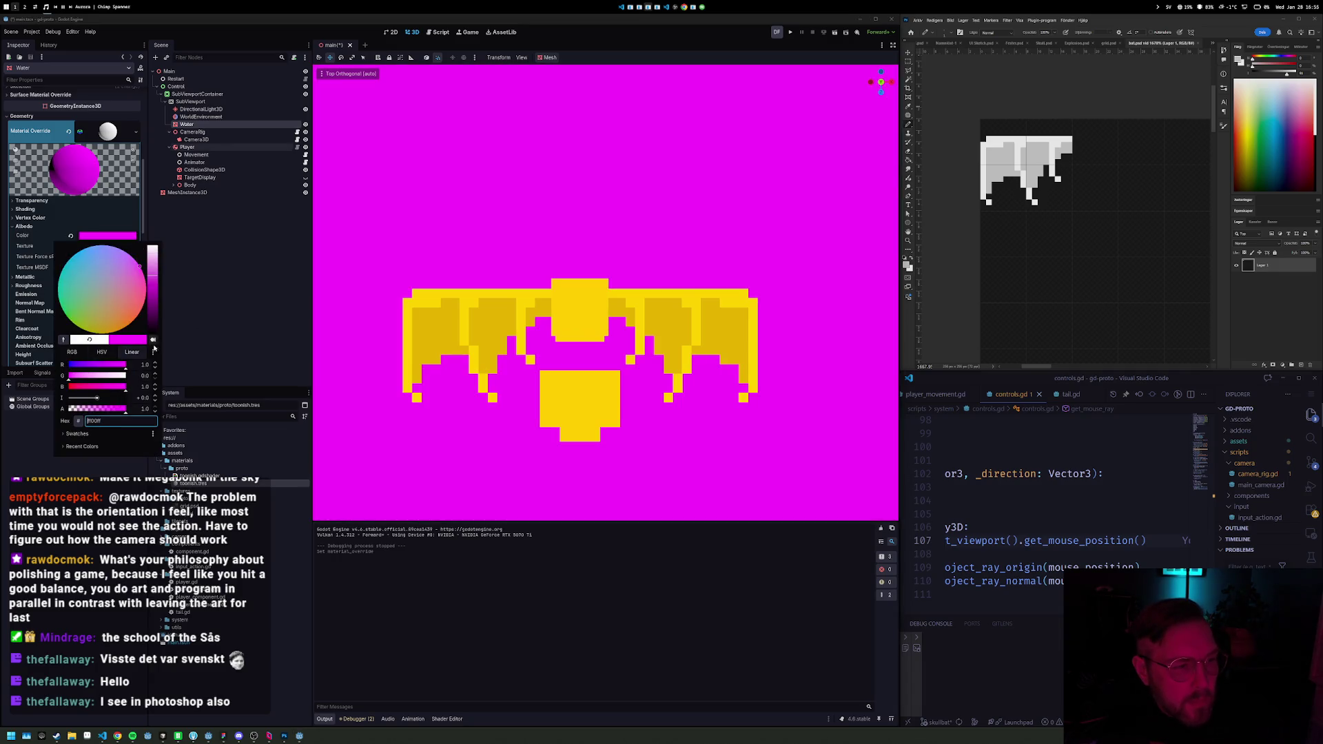
drag(138, 263, 157, 318)
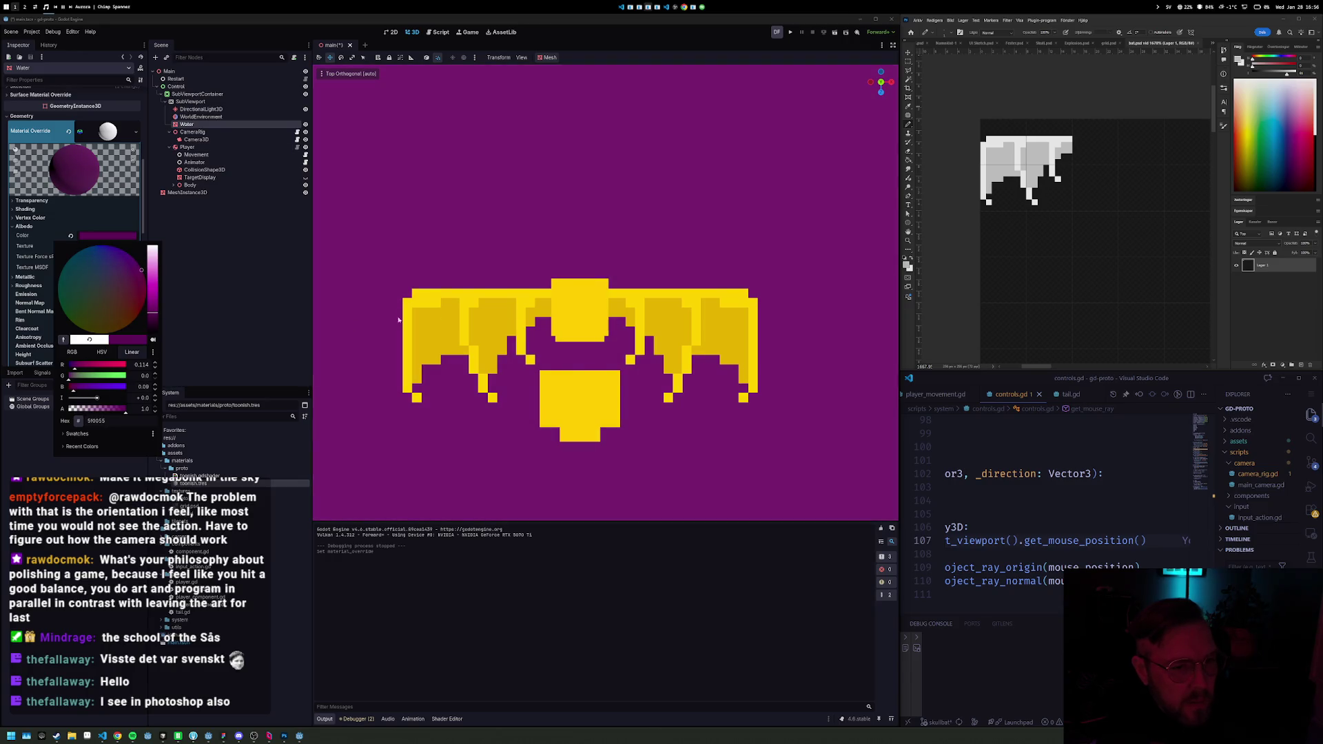
drag(352, 326, 358, 303)
scroll(482, 311, down, 8)
scroll(528, 320, down, 4)
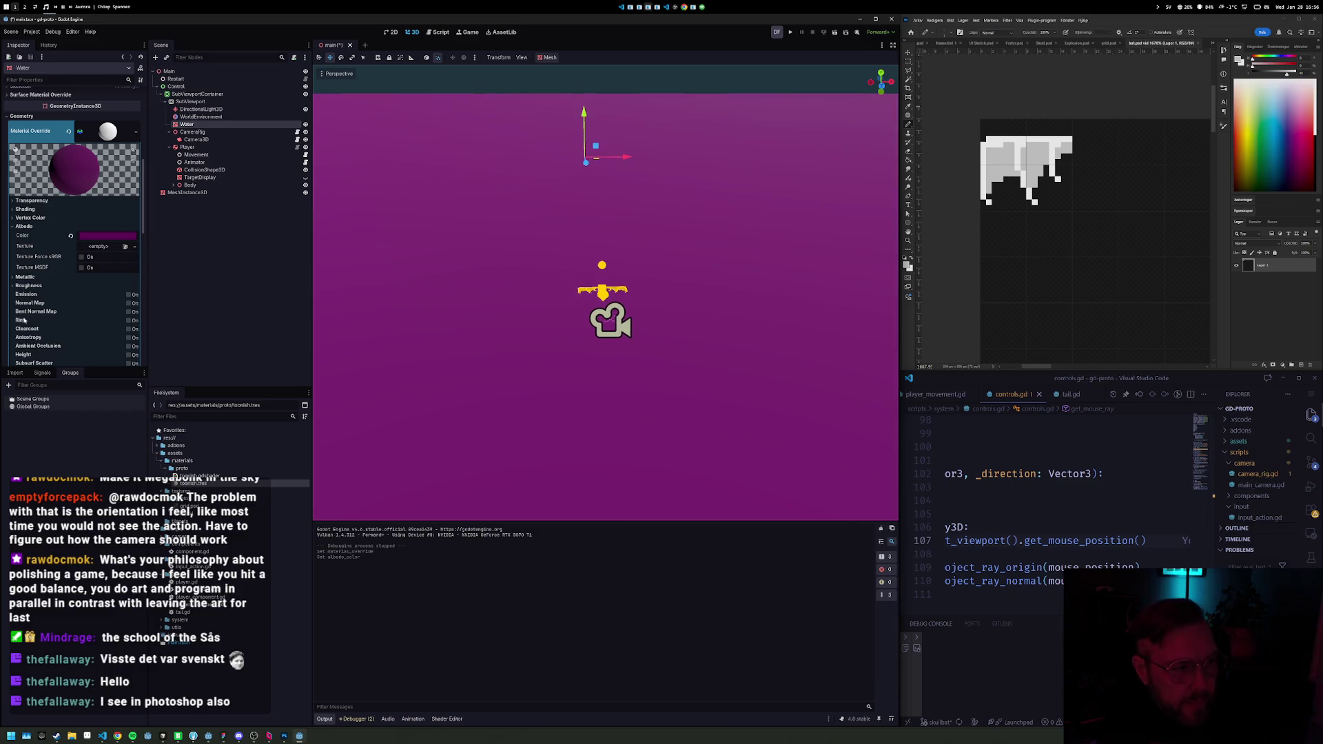
Step: Enable the water's normal map and assign a new NoiseTexture2D as its texture
click(129, 303)
click(125, 323)
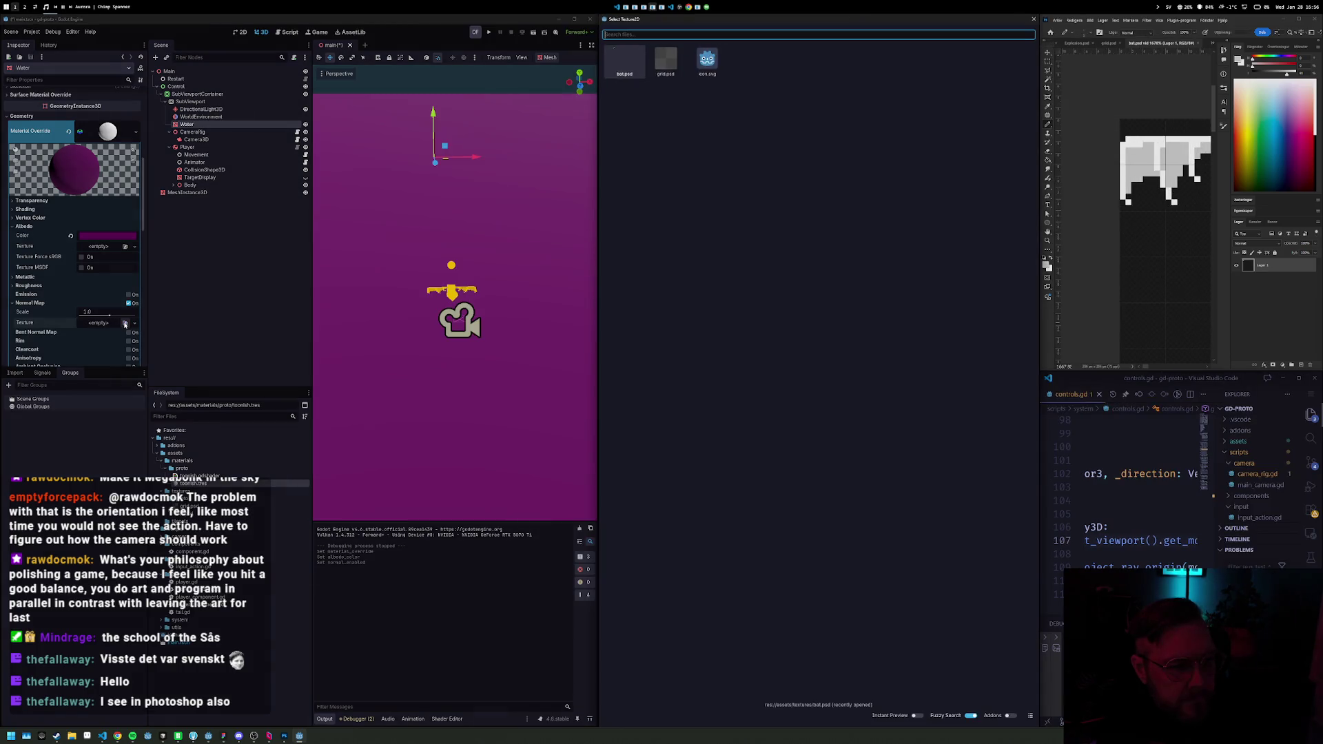
key(Escape)
click(108, 323)
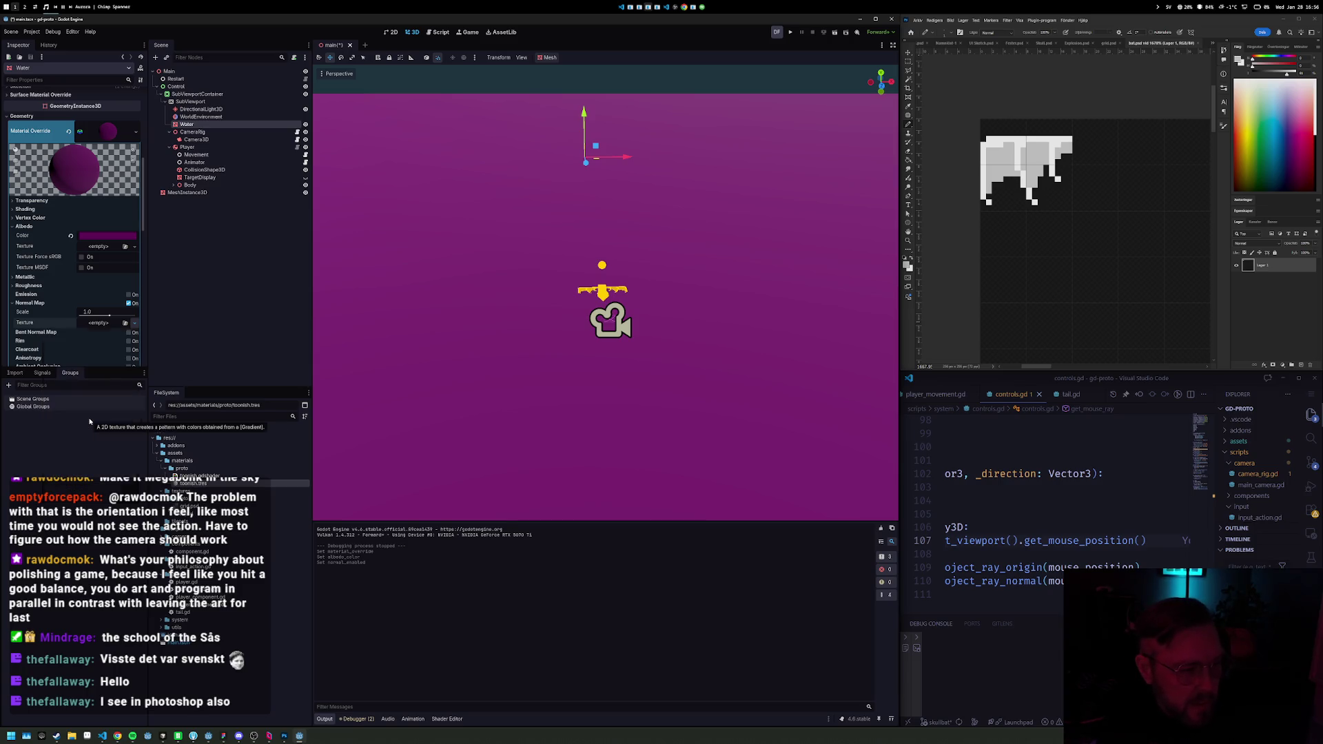
click(73, 476)
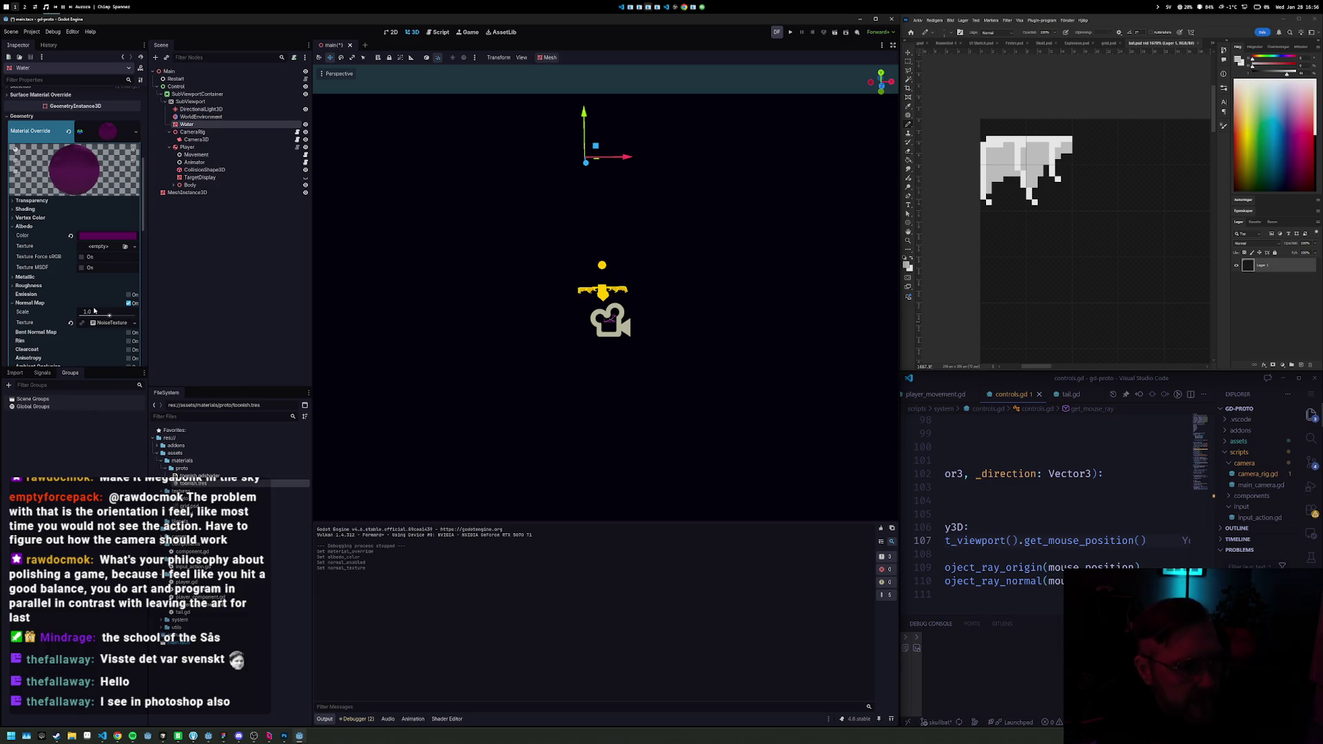
Step: Use FastNoiseLite as the noise source and turn on As Normal Map
click(100, 325)
scroll(95, 333, down, 5)
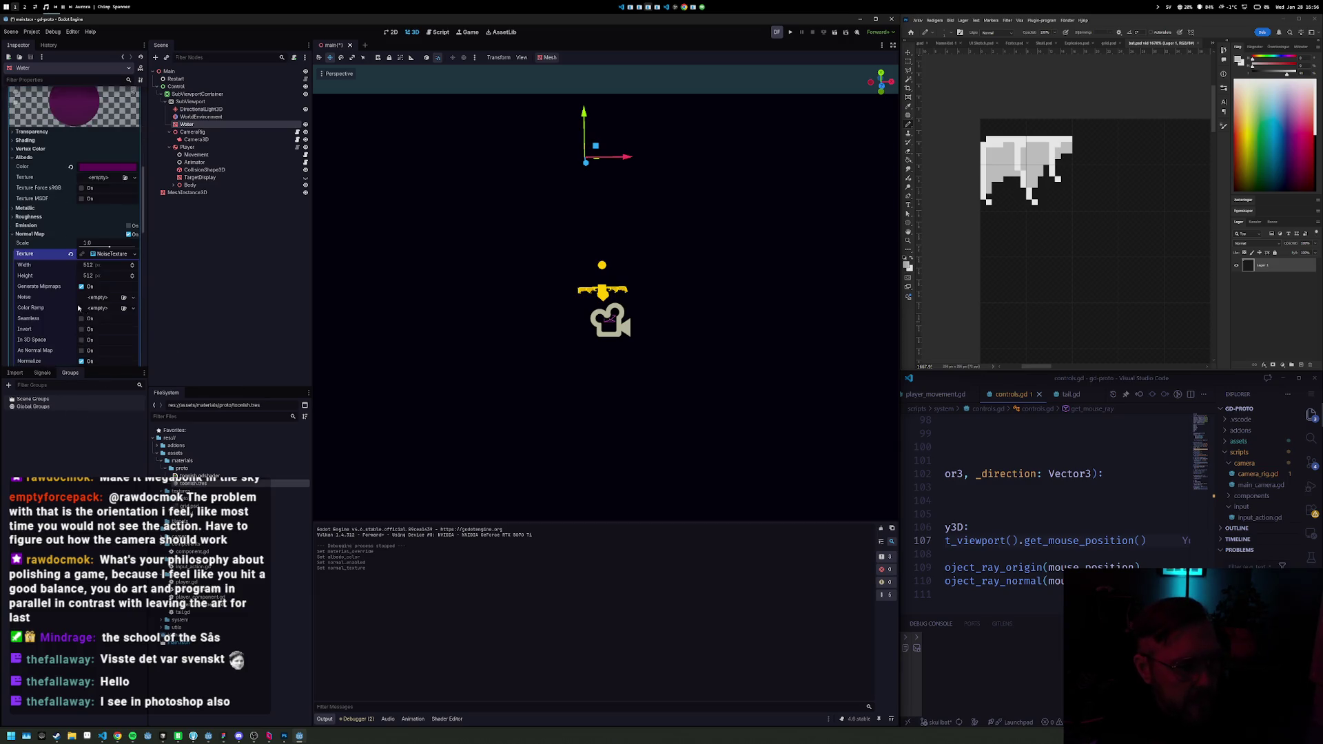
click(105, 229)
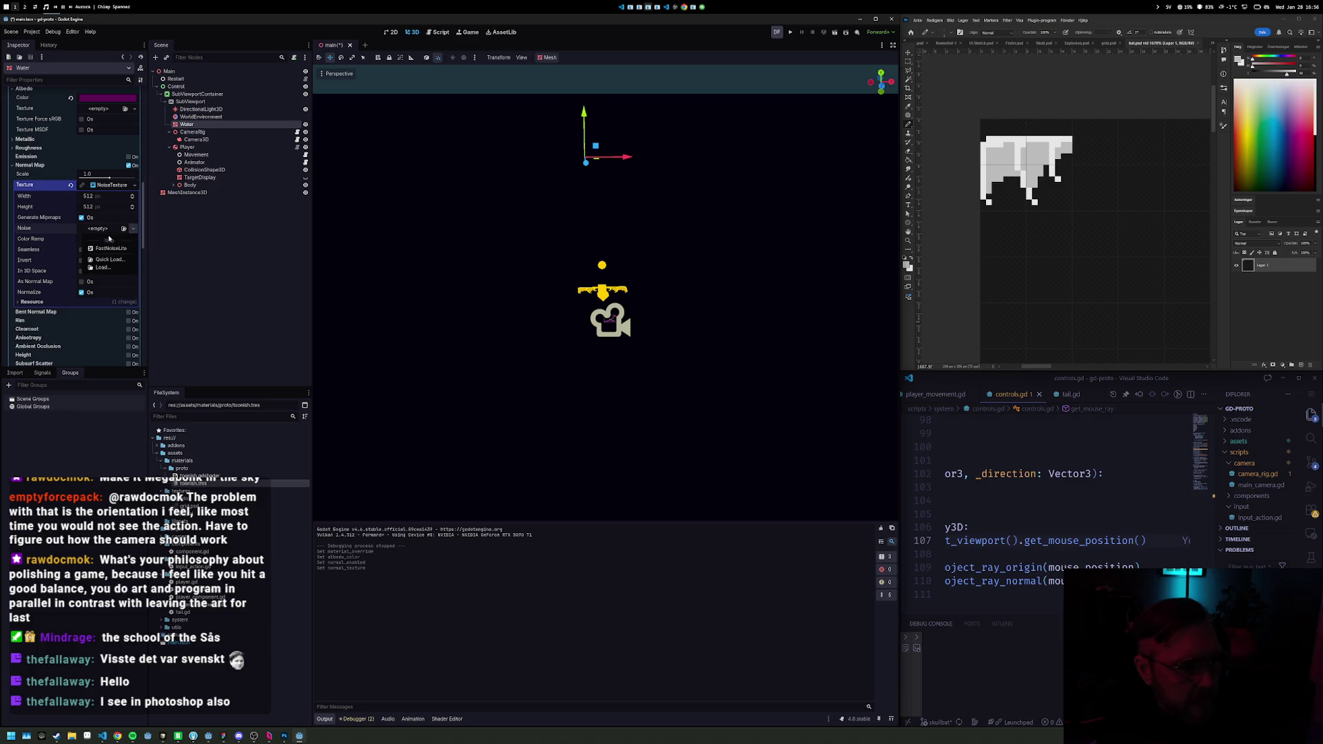
click(111, 248)
scroll(550, 209, down, 5)
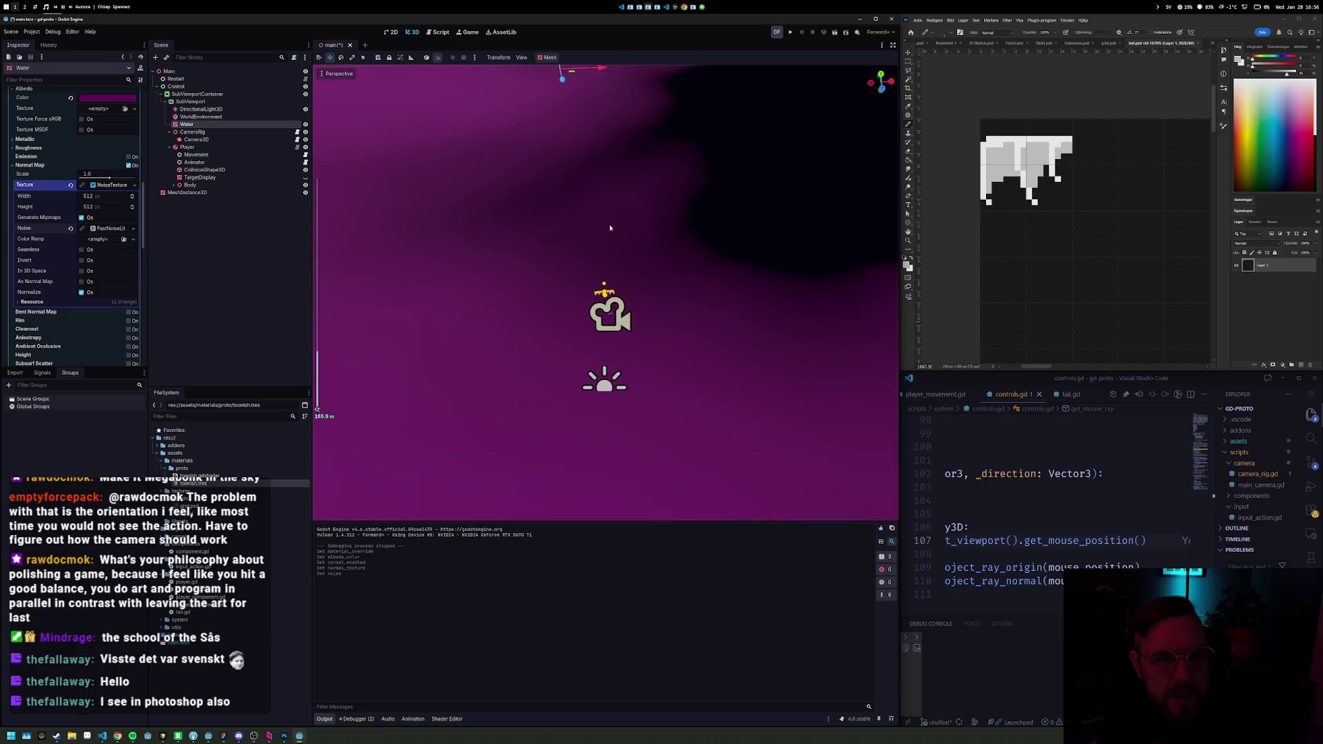
click(97, 231)
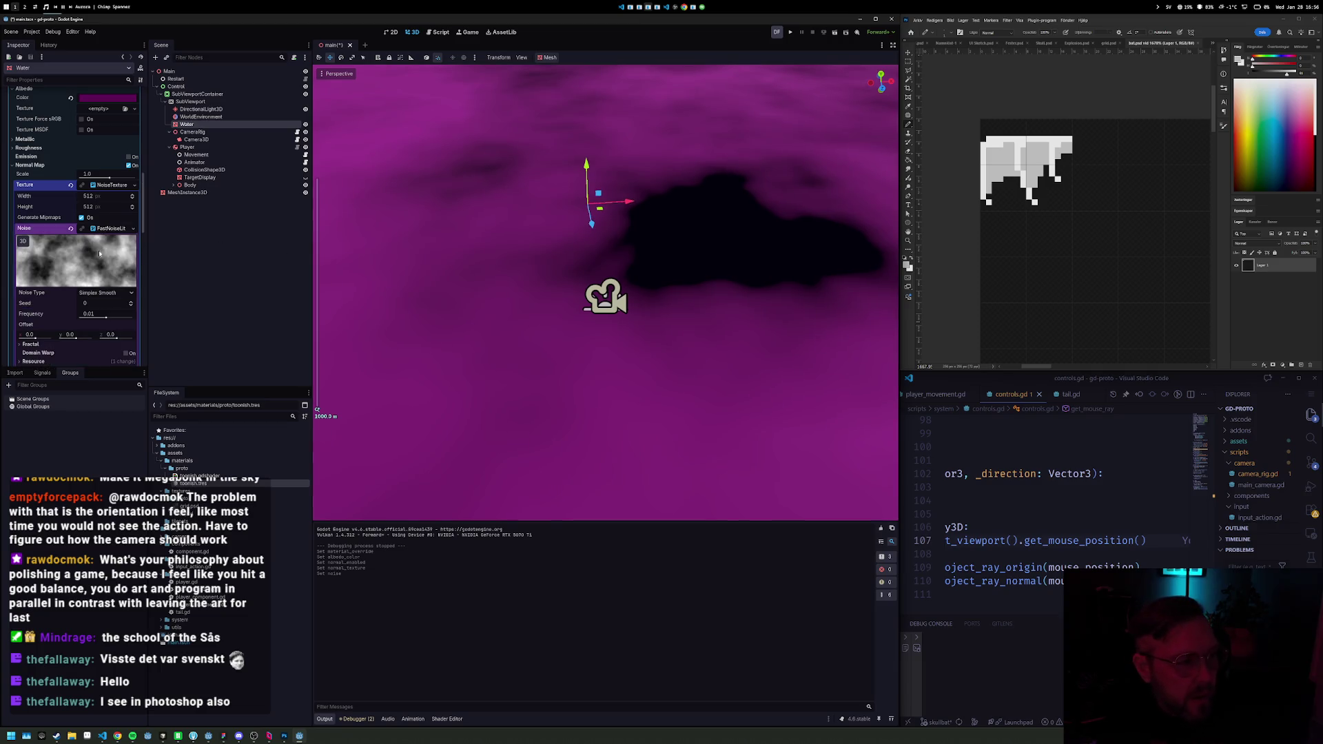
scroll(79, 307, down, 2)
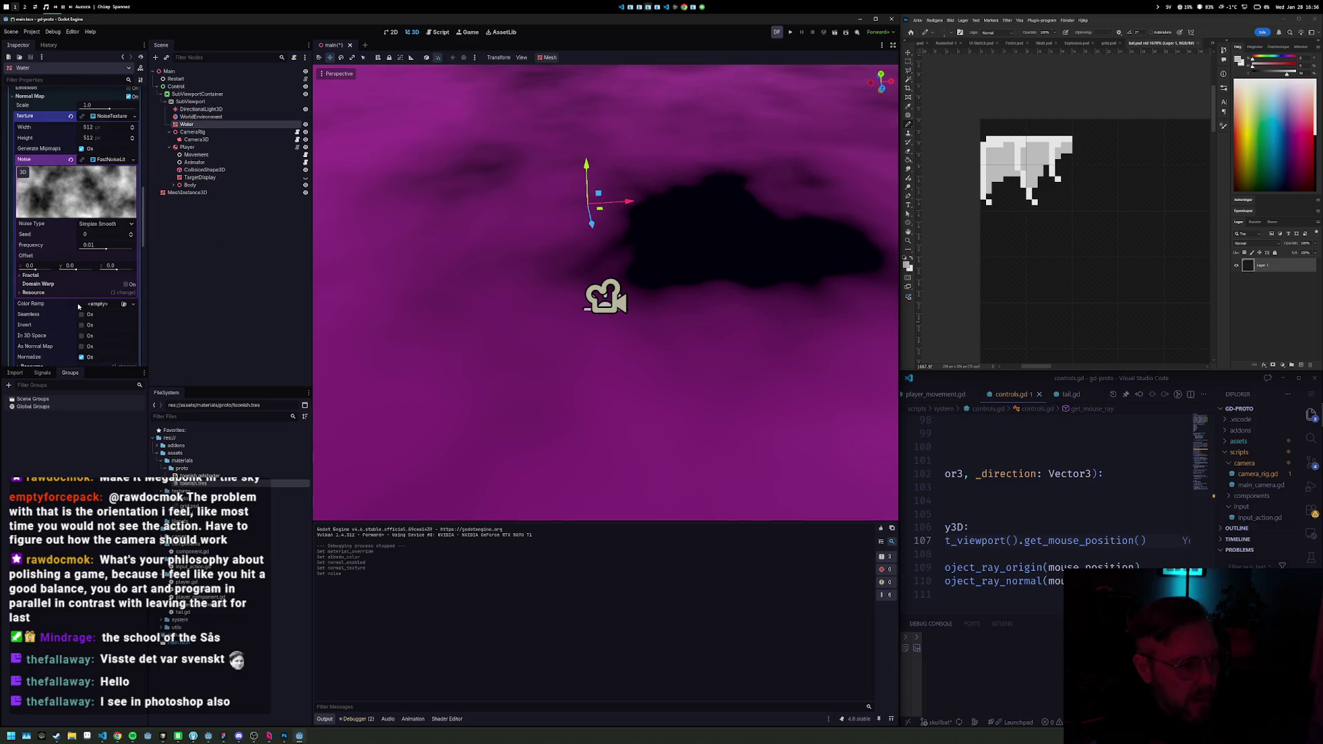
click(82, 346)
scroll(556, 220, down, 3)
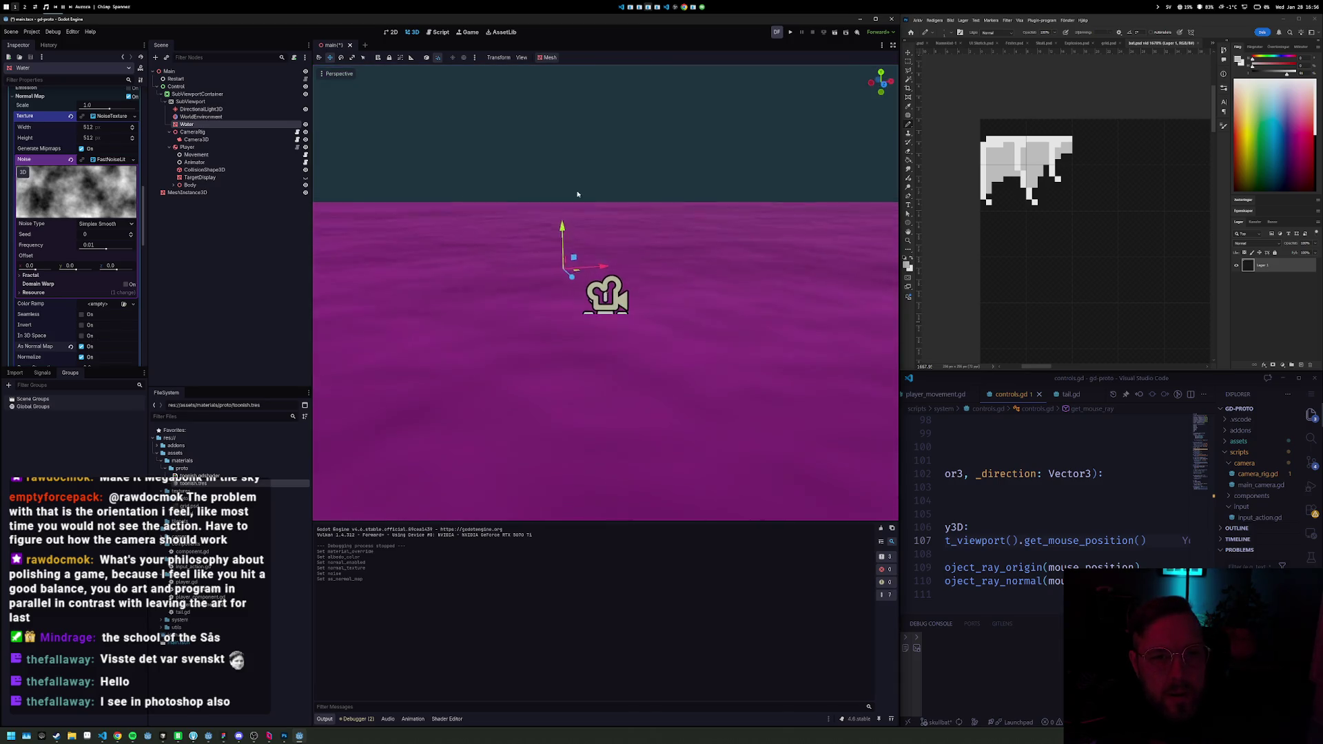
scroll(561, 199, down, 1)
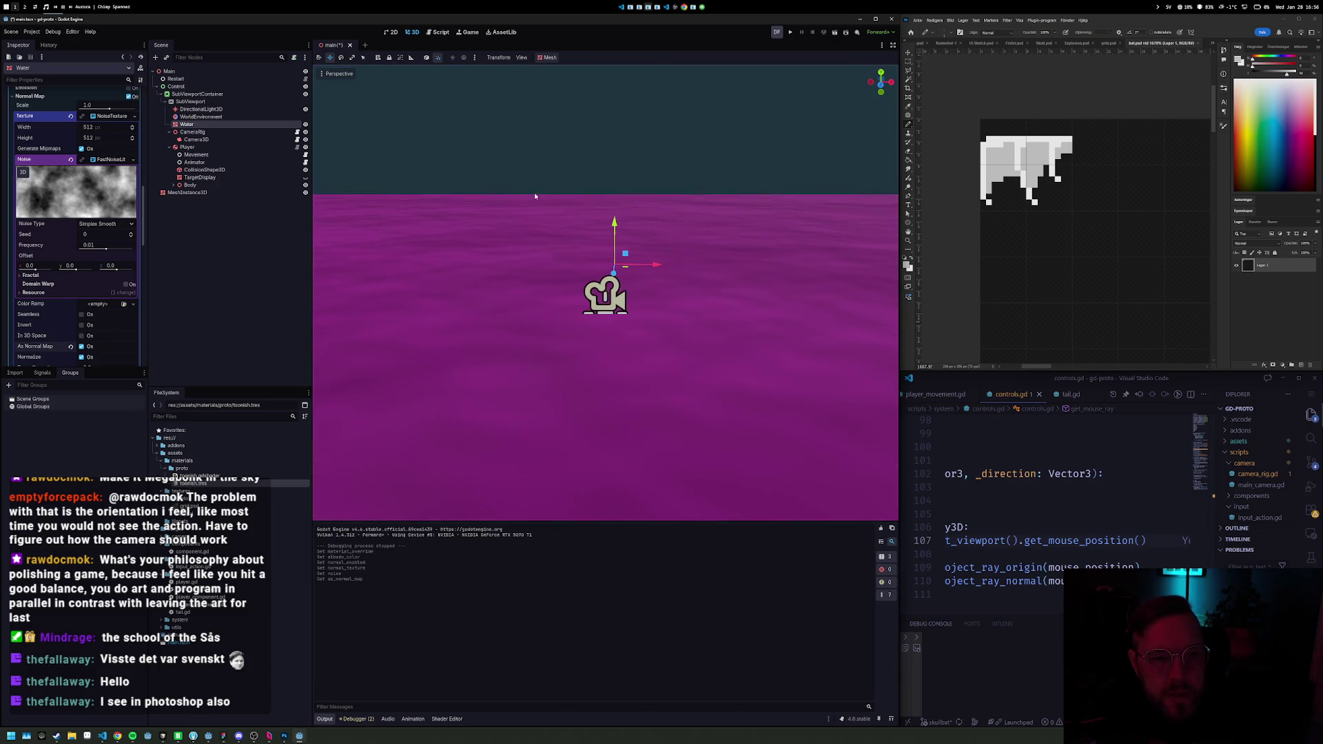
click(105, 160)
scroll(92, 177, up, 1)
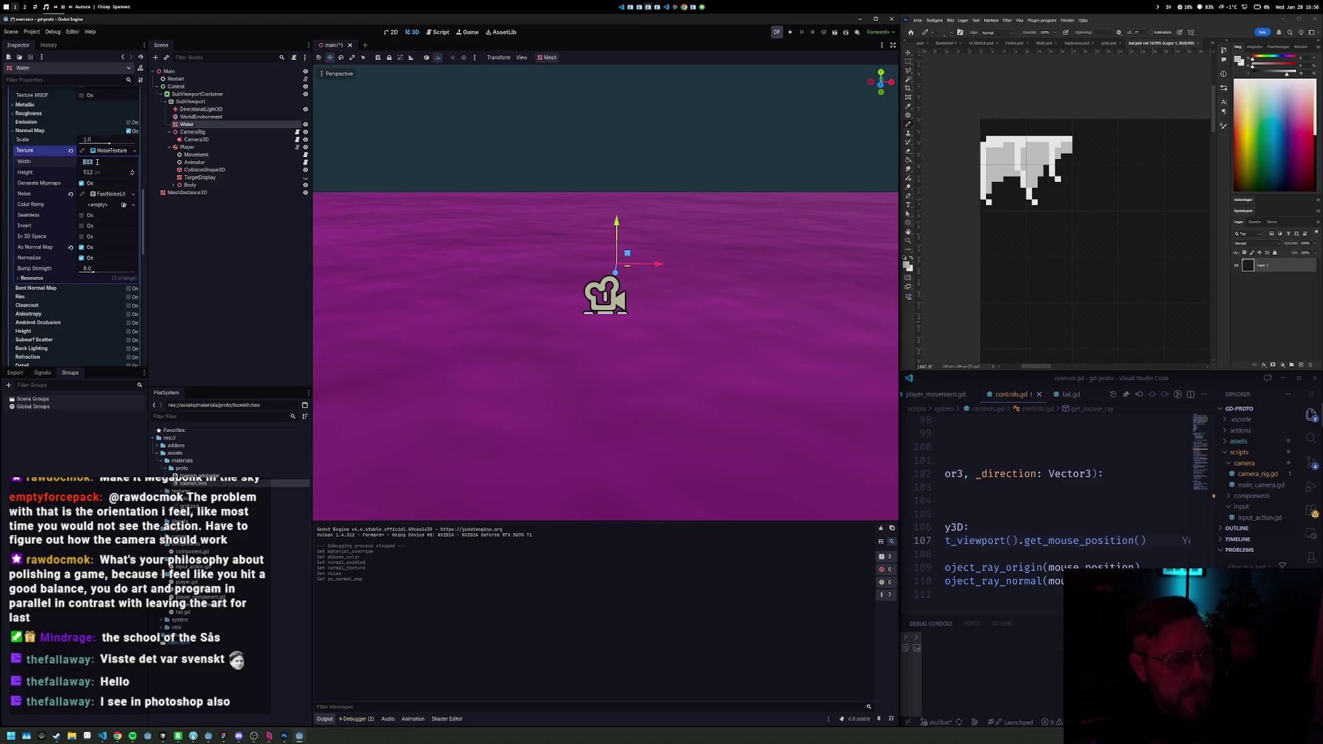
text(2048)
Step: Confirm the 2048 noise texture size and set the water's roughness to 0.15
key(Tab)
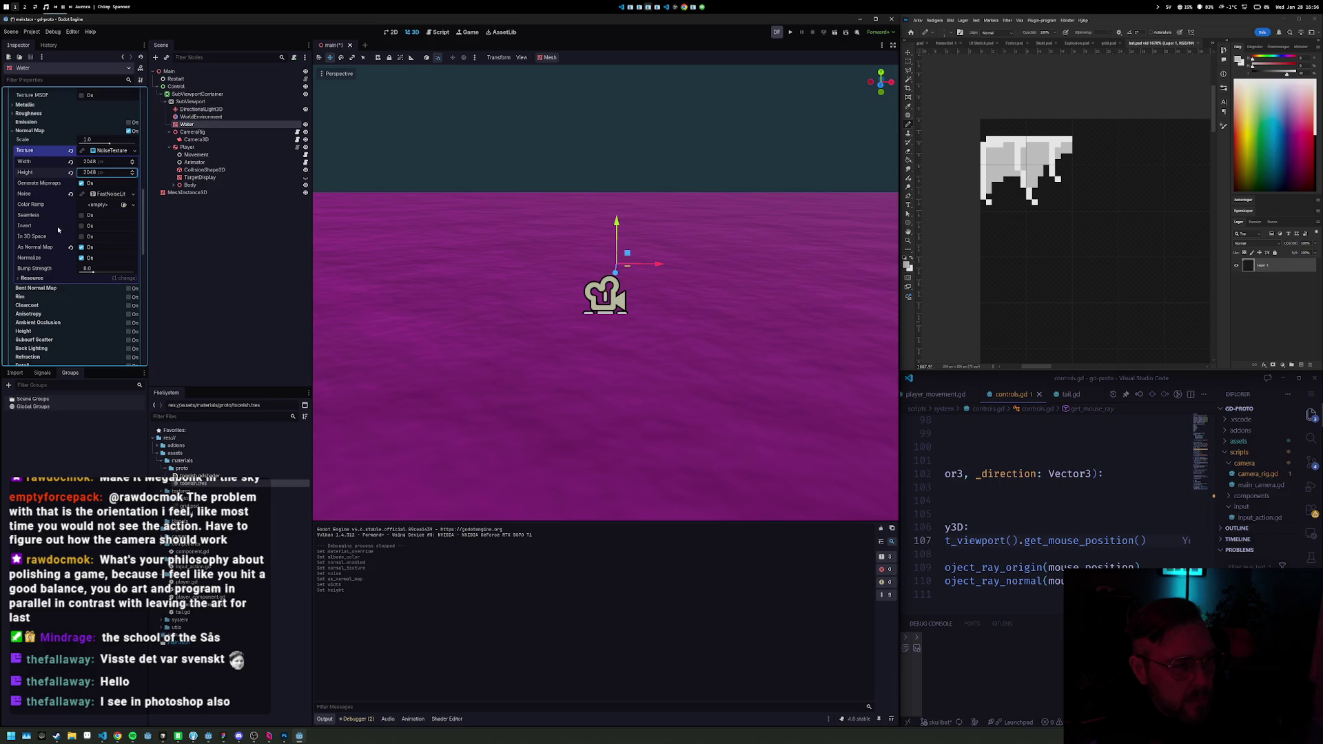
scroll(69, 246, up, 3)
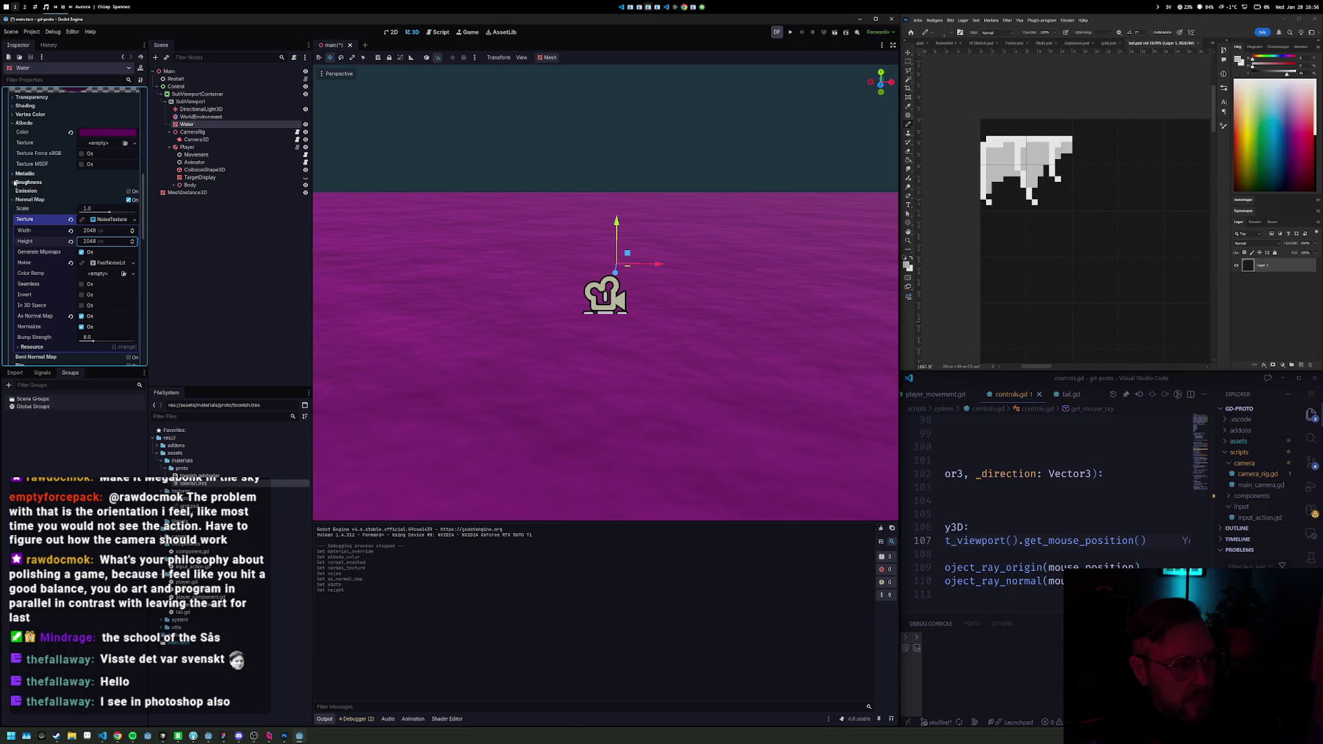
click(17, 182)
drag(132, 197, 80, 196)
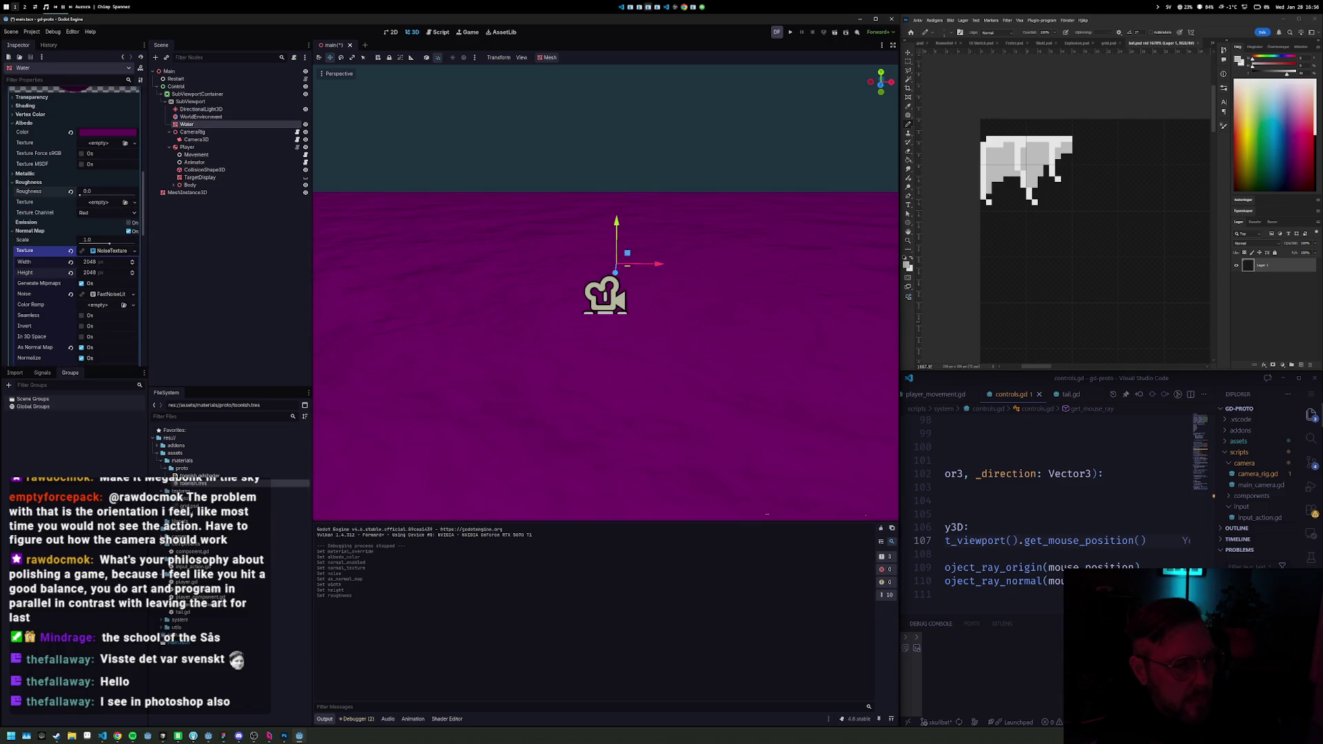
click(79, 195)
drag(83, 196, 90, 197)
Step: Run the game to preview the glossy water, compare with the reference, then stop it
key(F5)
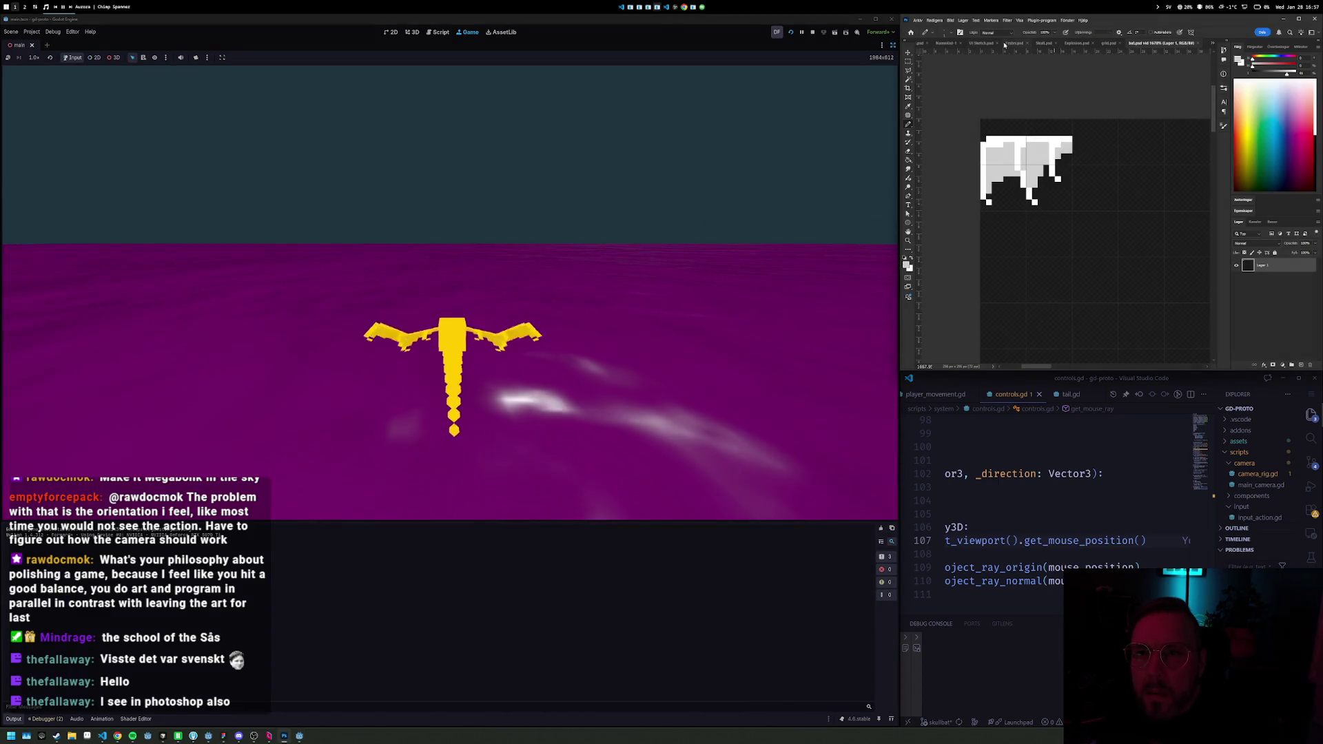
click(946, 43)
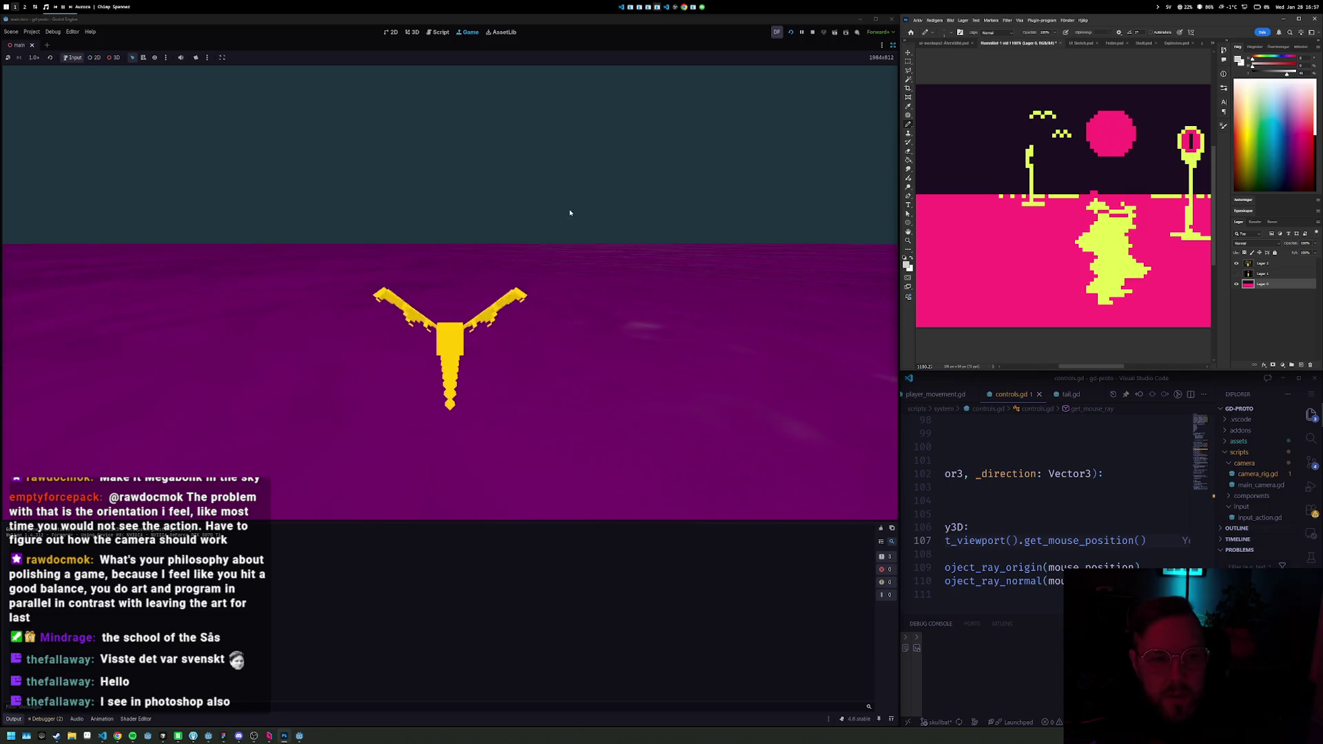
click(808, 33)
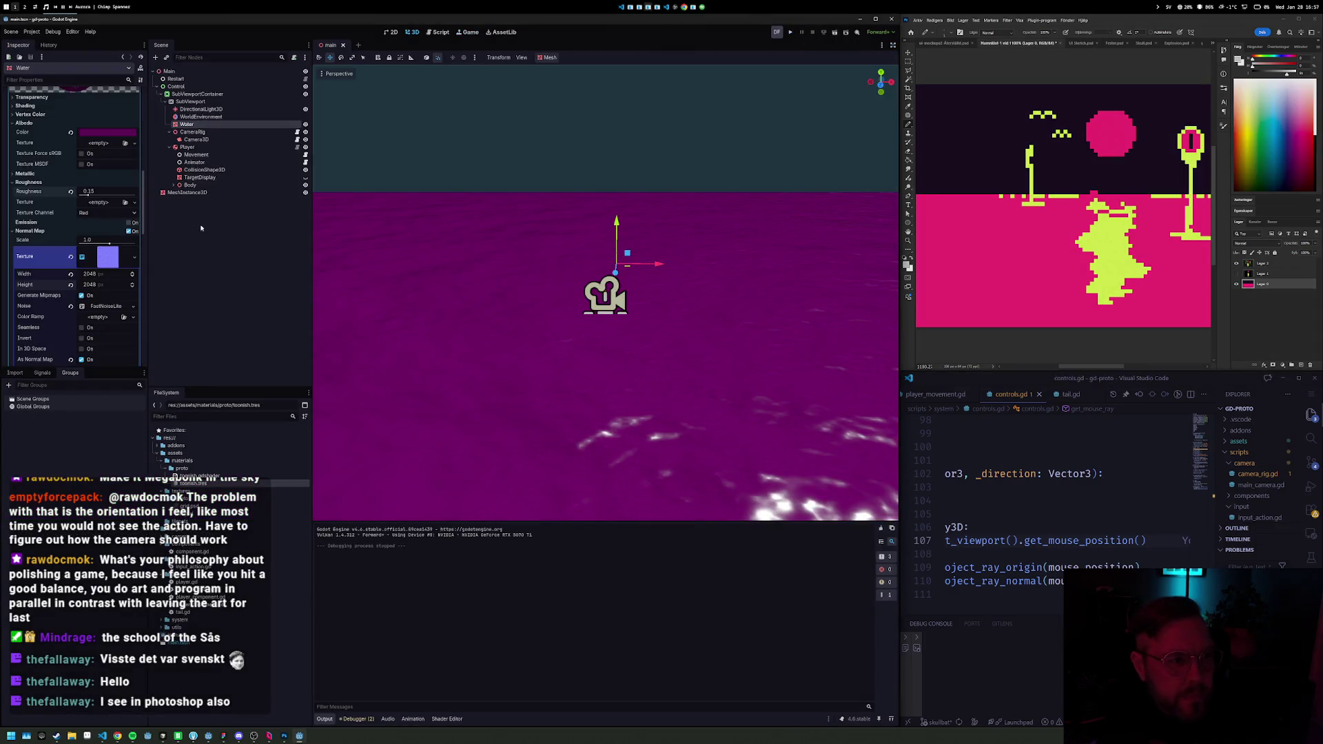
Step: Sample the pink e6298e from the reference painting into the water's albedo colour
click(112, 134)
click(63, 236)
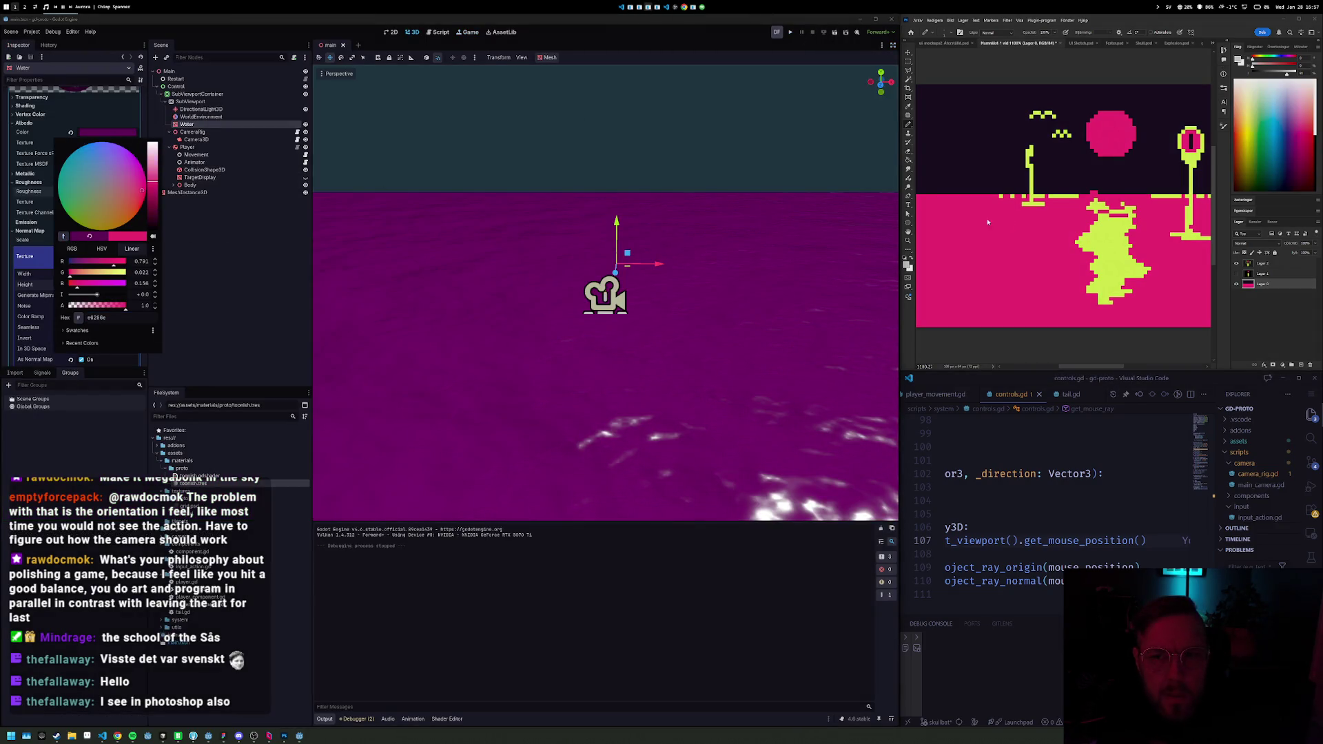
click(1015, 238)
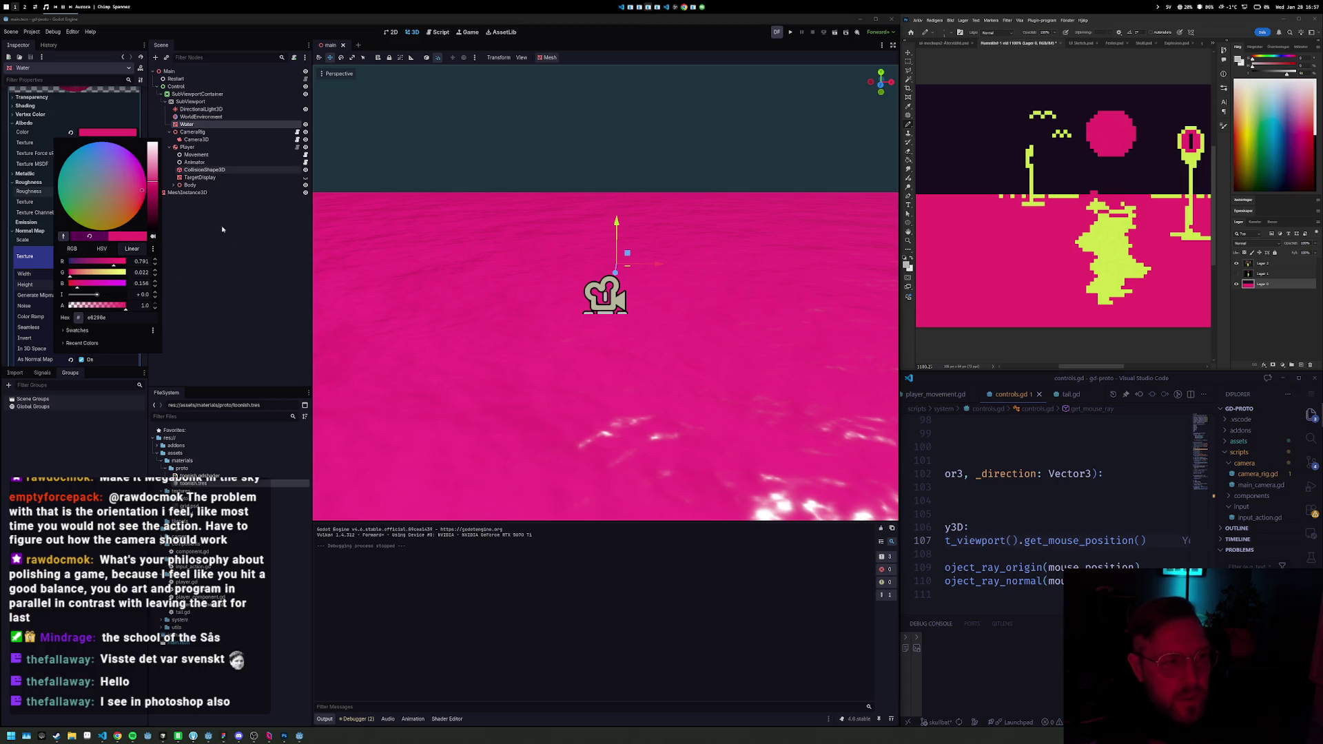
click(234, 170)
Step: Reselect Water and collapse its normal map noise texture settings
click(213, 139)
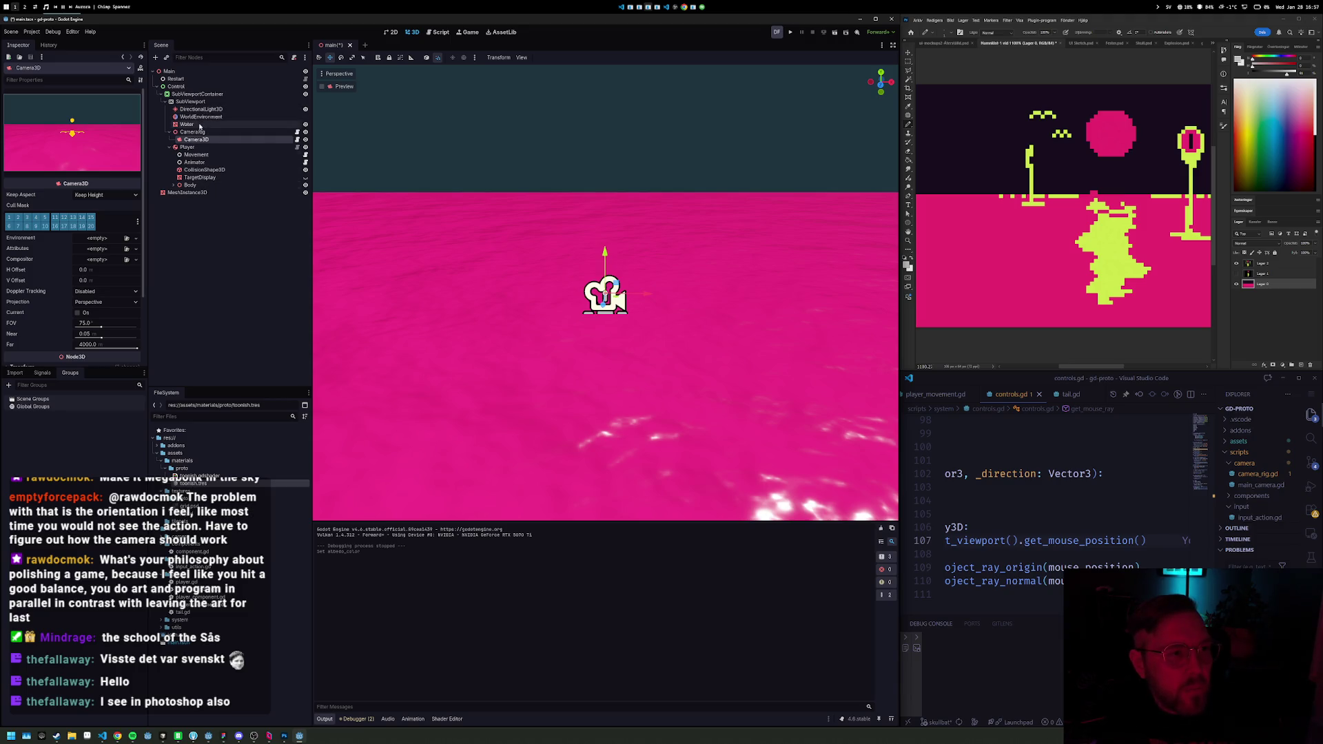
click(201, 124)
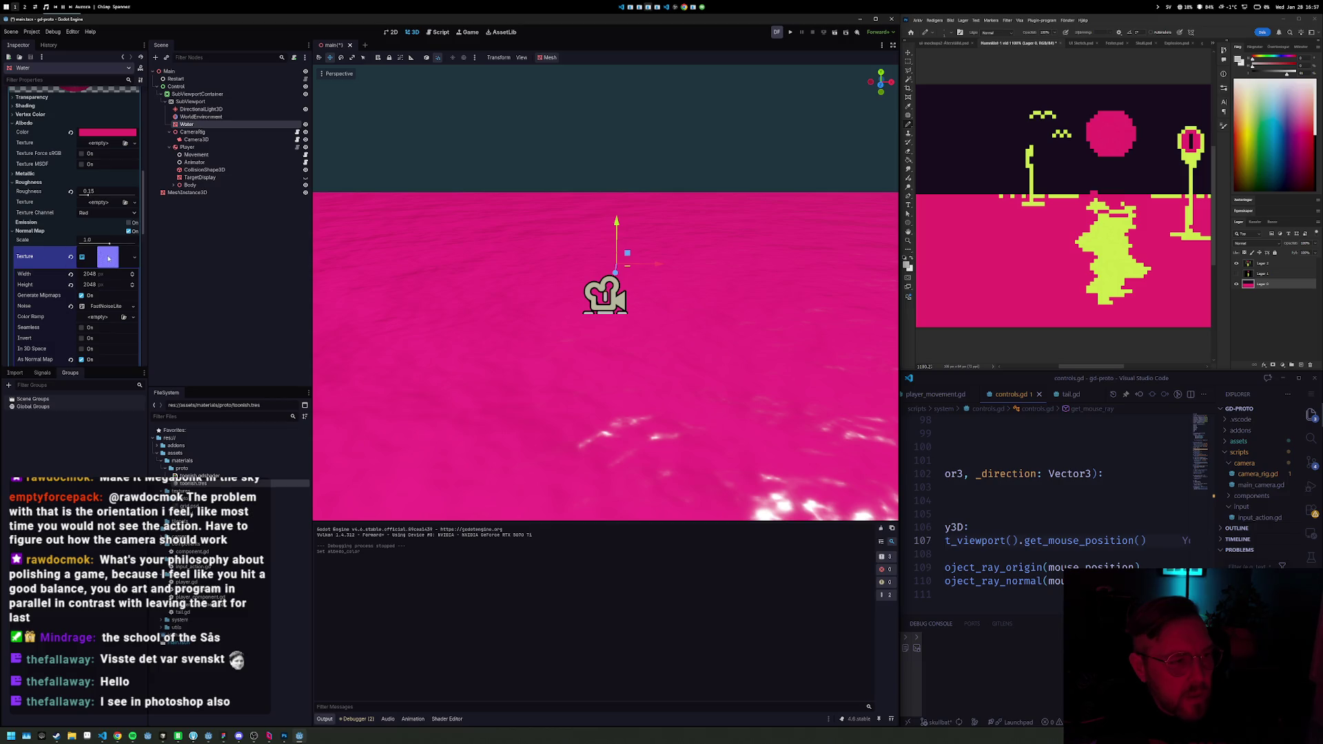
click(108, 258)
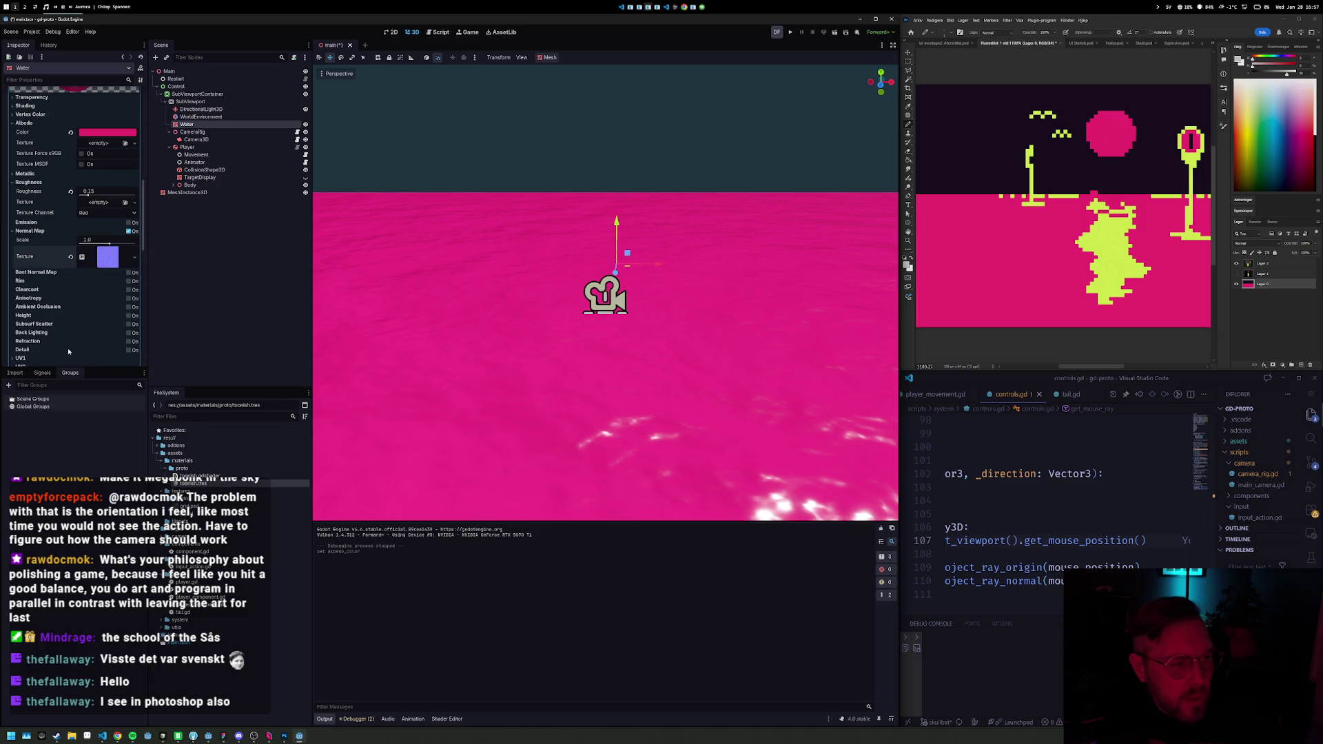
Step: Turn on Triplanar mapping in the water material's UV1 settings
click(21, 358)
scroll(79, 322, down, 3)
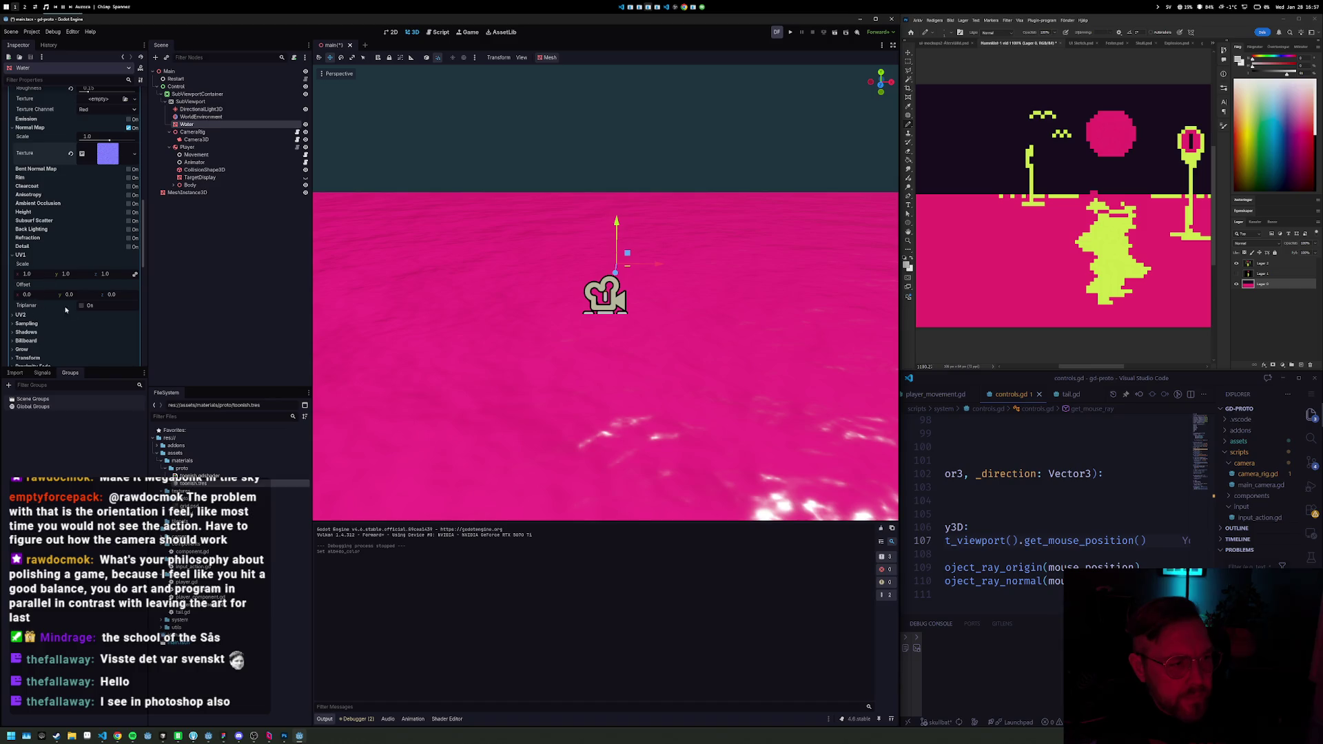
click(81, 305)
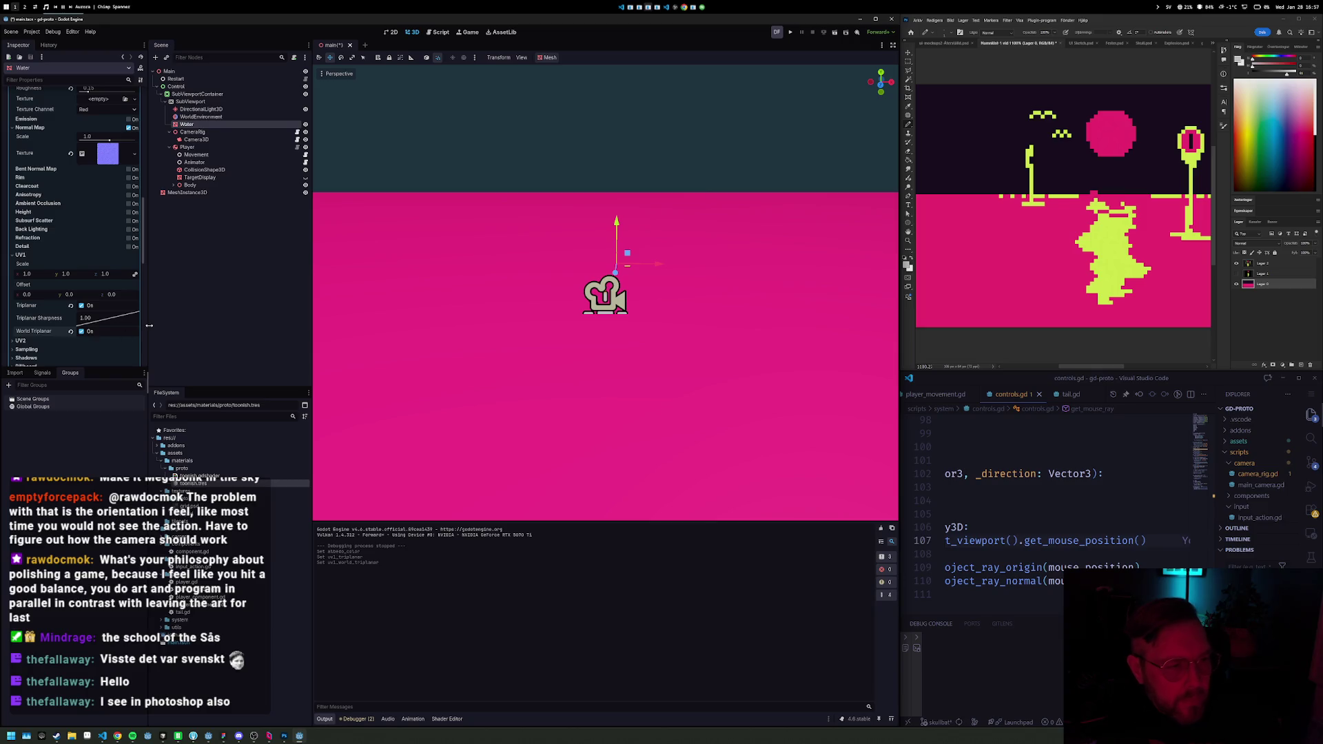
mouse_move(514, 266)
mouse_down()
mouse_move(708, 310)
mouse_move(694, 363)
mouse_up()
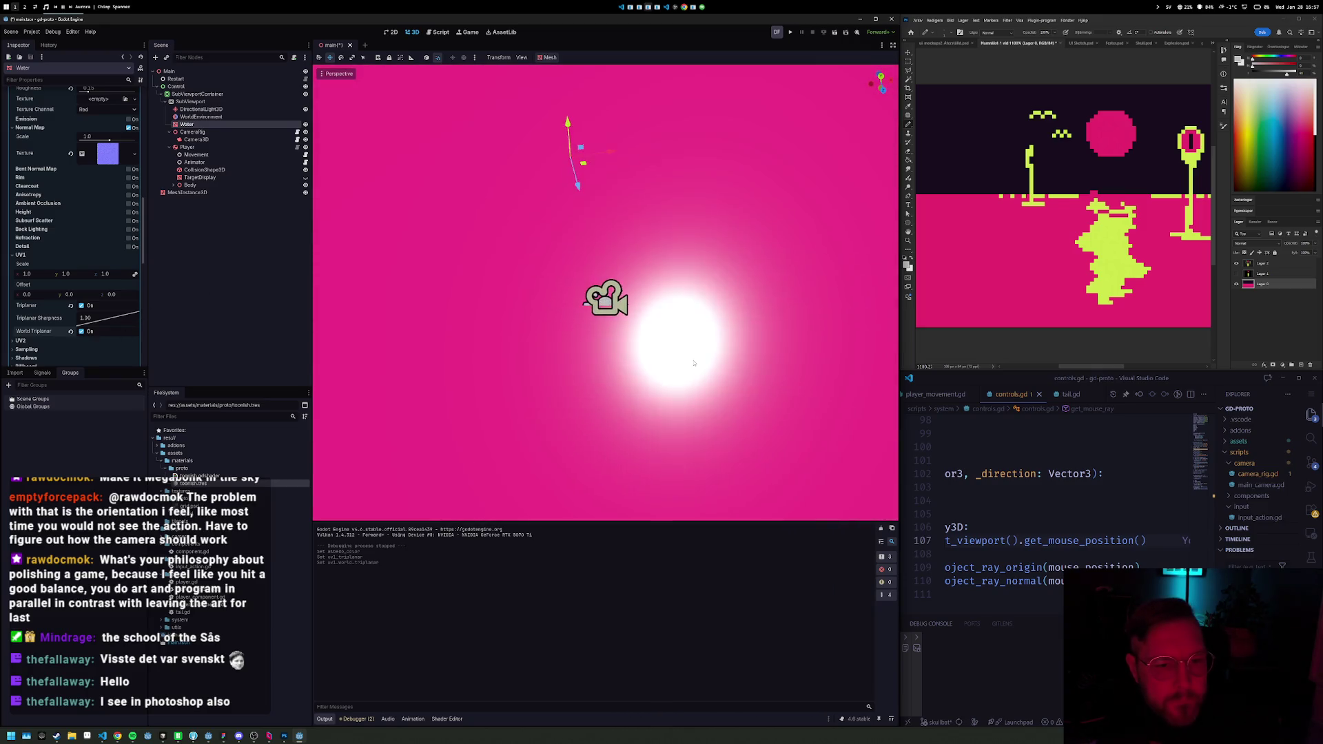
Step: Try UV1 scales 0.06 and -0.01, settle on -0.005, and run the game
click(60, 274)
text(0.06)
key(Return)
click(27, 273)
text(-0.01)
key(Return)
text(-0.005)
key(Return)
drag(594, 234, 597, 274)
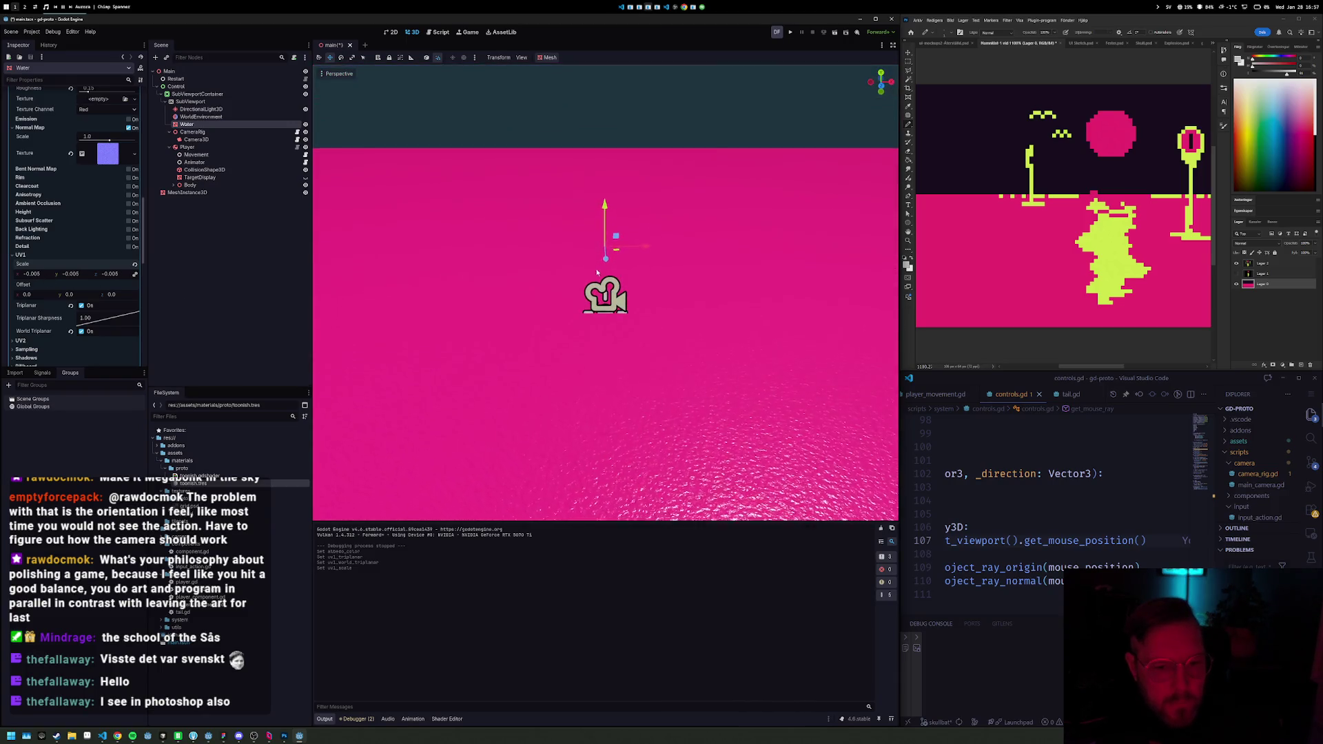
key(F5)
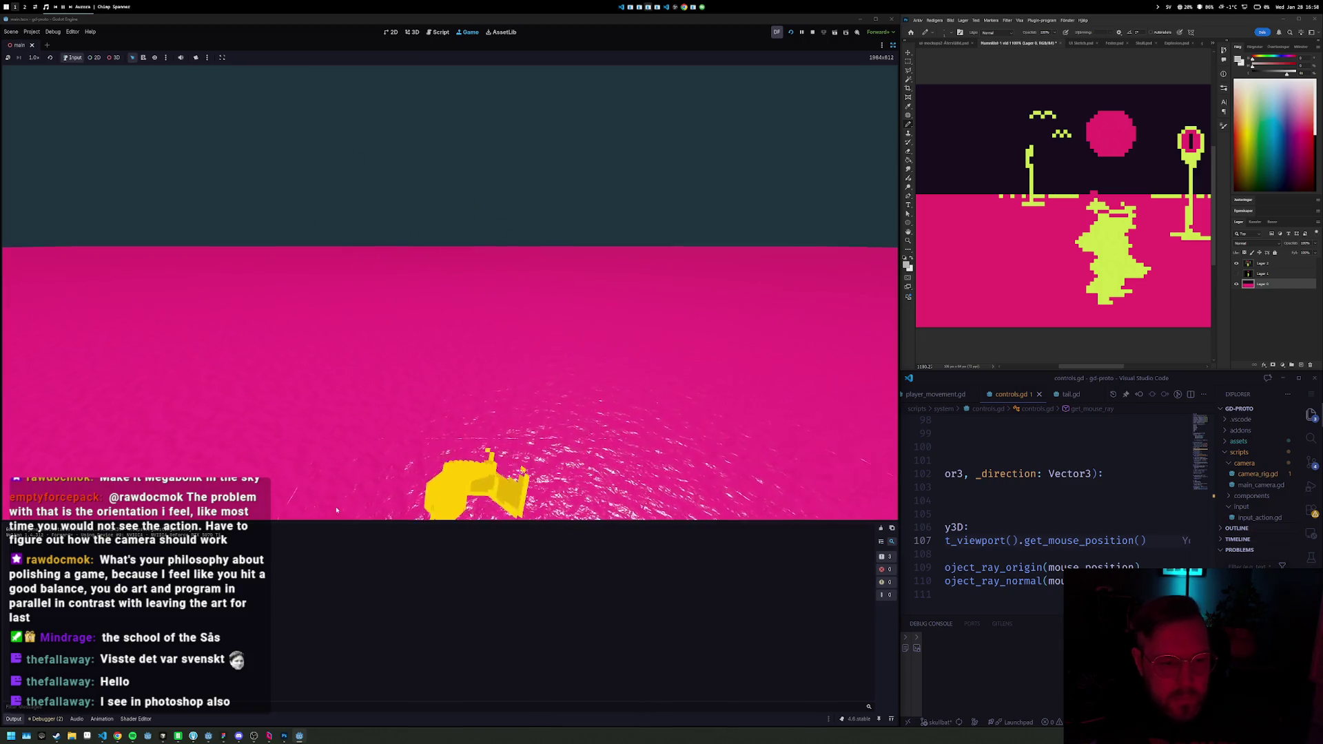
Step: Stop the game and drag MeshInstance3D to the top of SubViewport's children
click(812, 32)
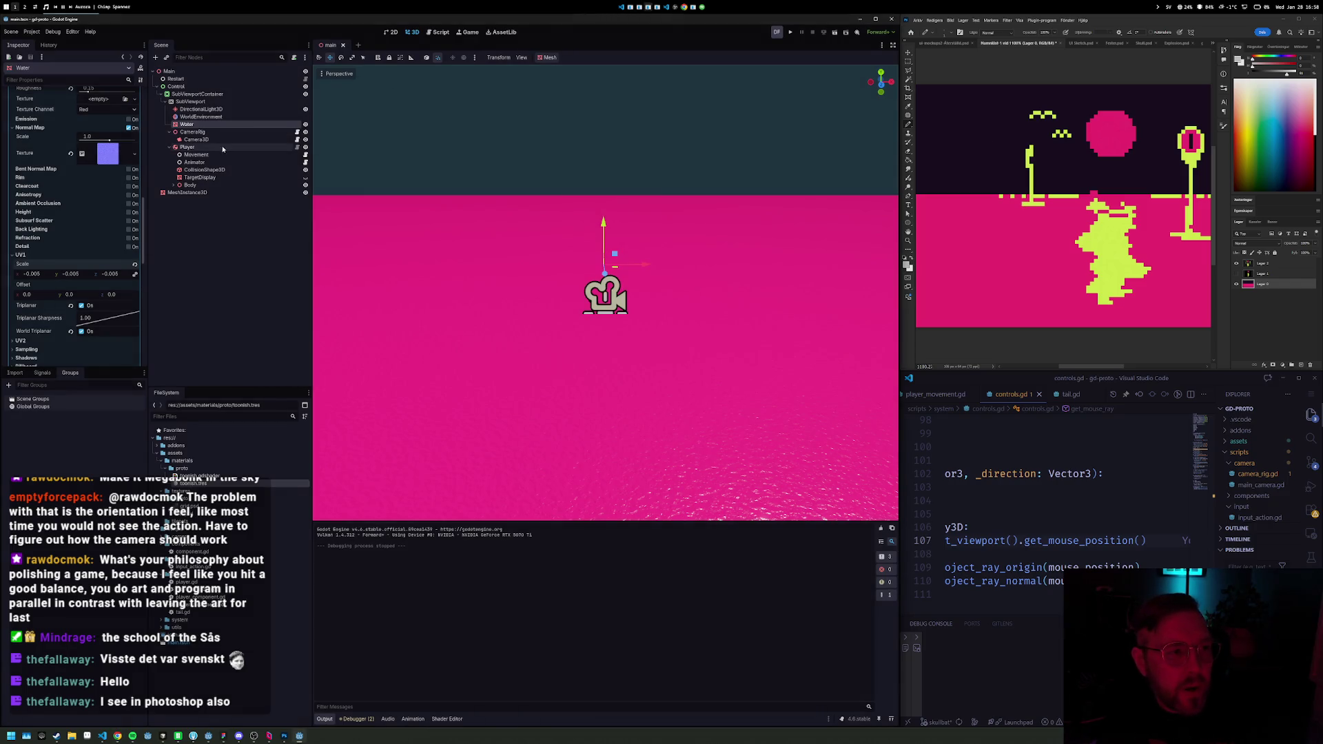
click(205, 193)
drag(238, 146, 248, 107)
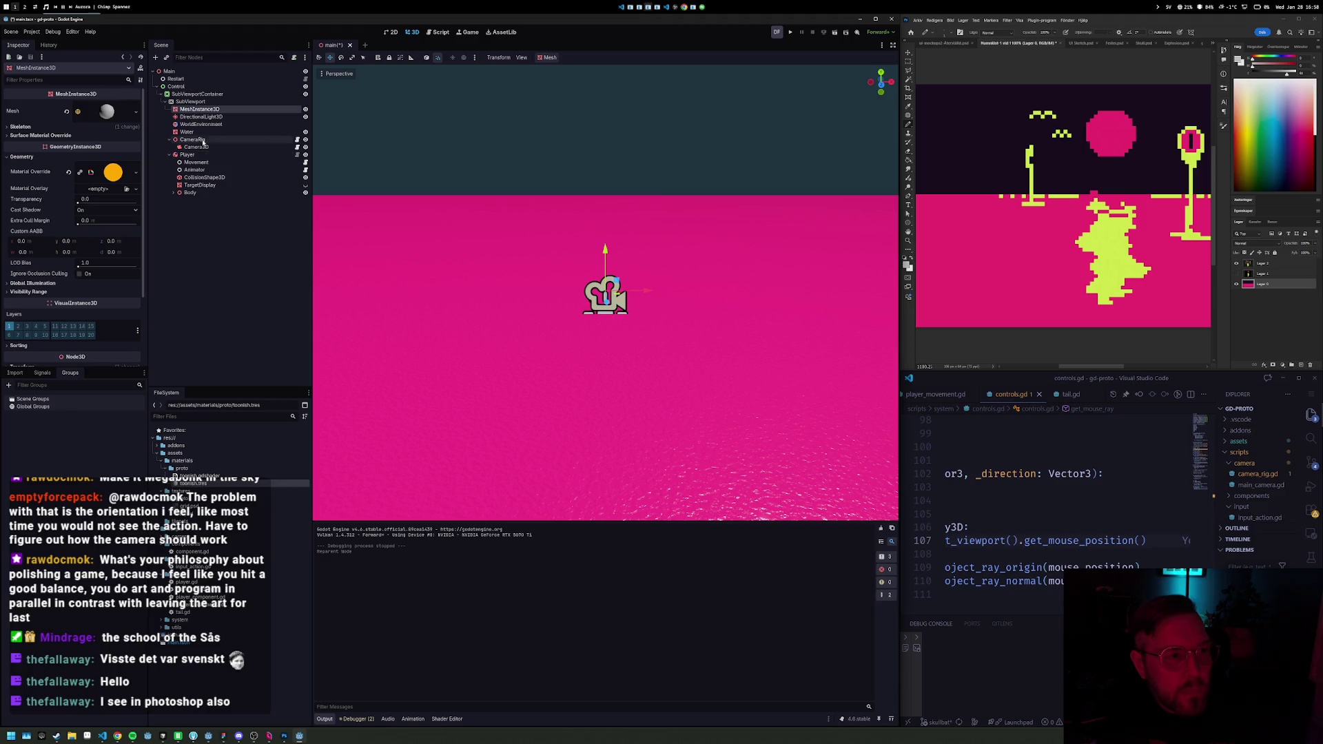
Step: Give the sphere's material override a new StandardMaterial3D with pink albedo colour e52b7f
click(200, 132)
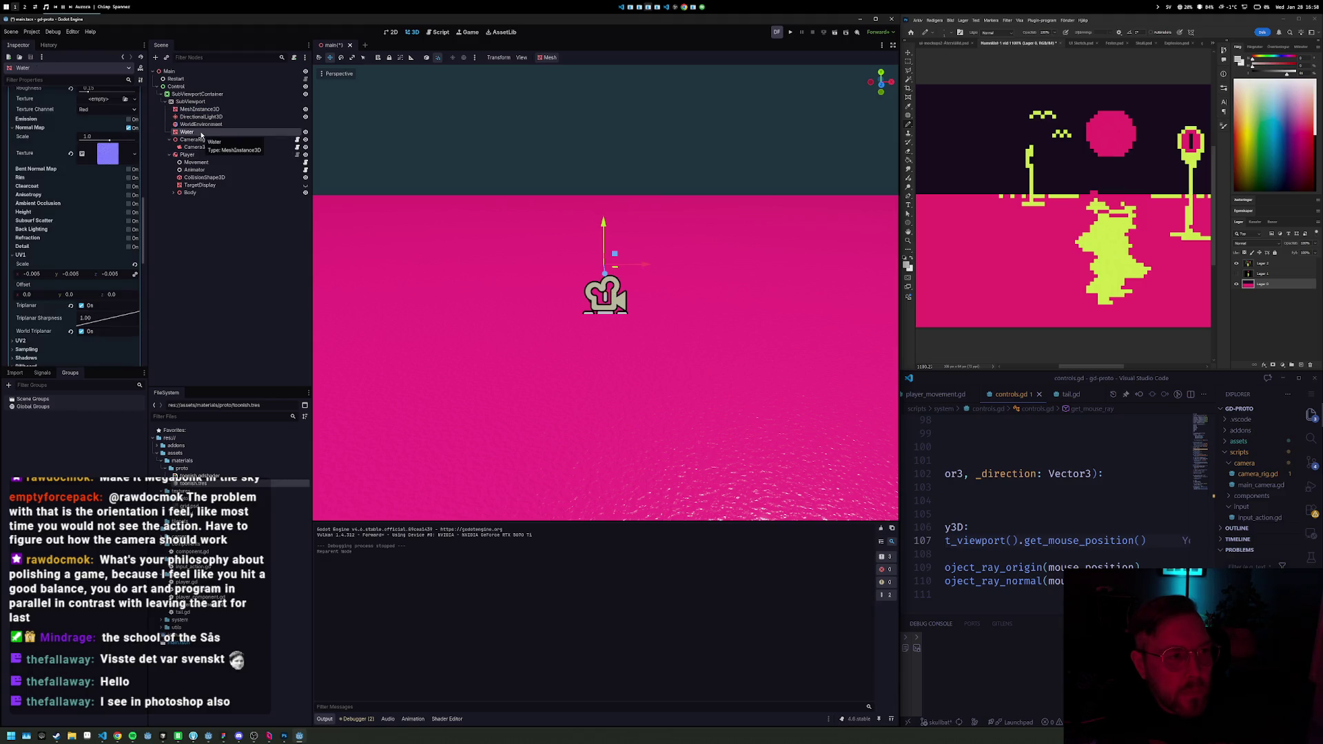
click(192, 111)
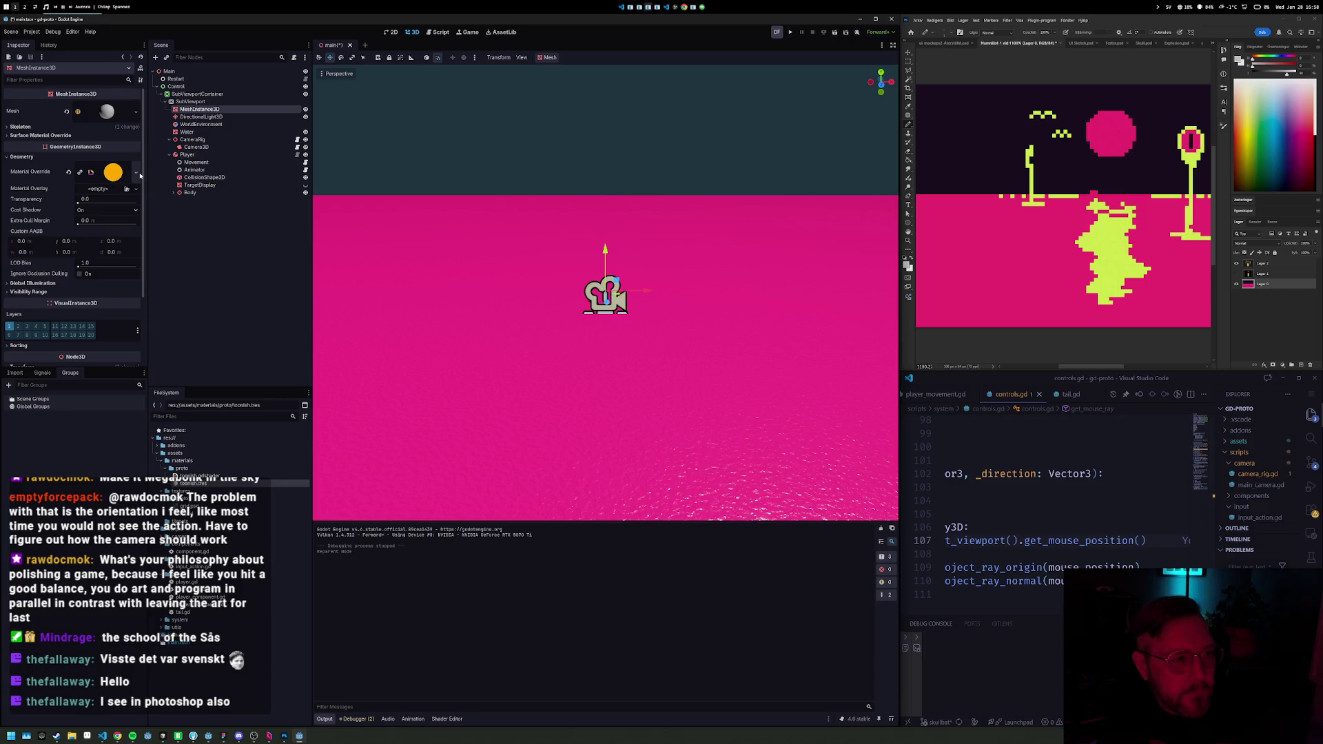
click(136, 173)
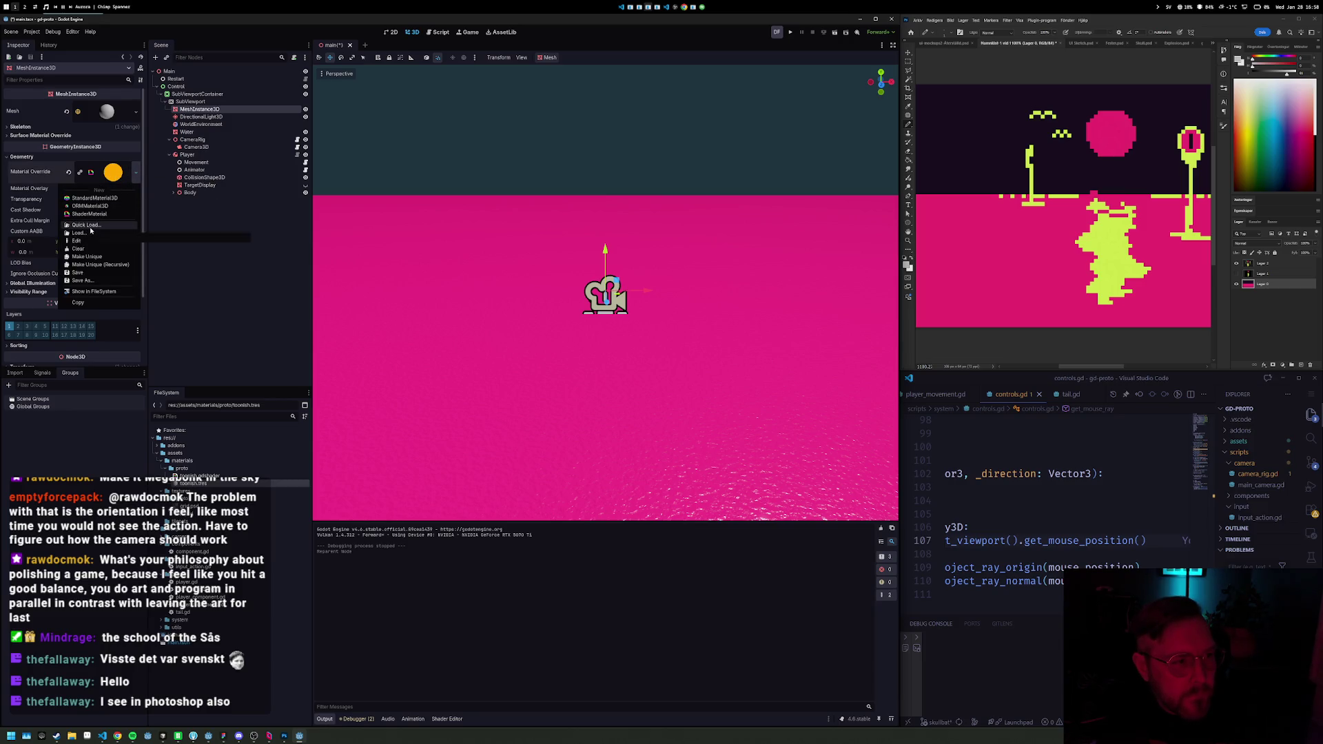
click(92, 198)
click(107, 173)
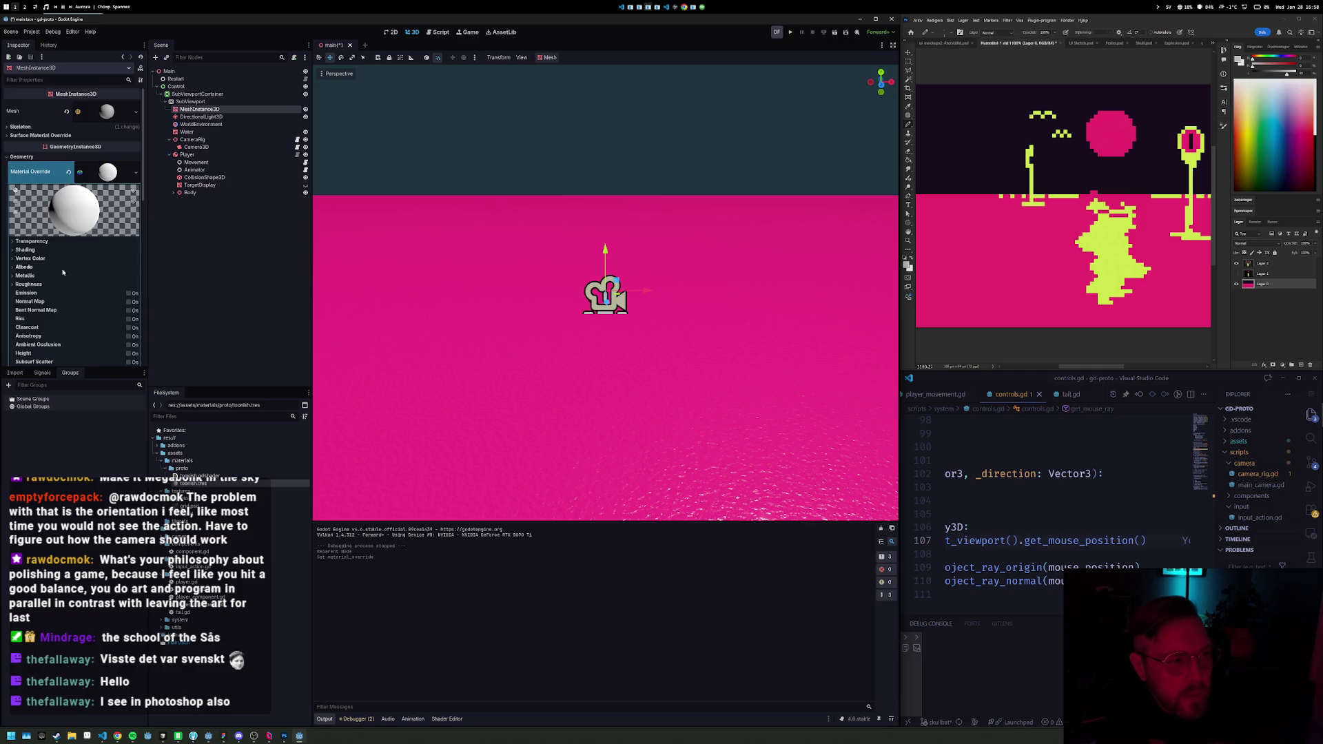
click(14, 269)
click(106, 277)
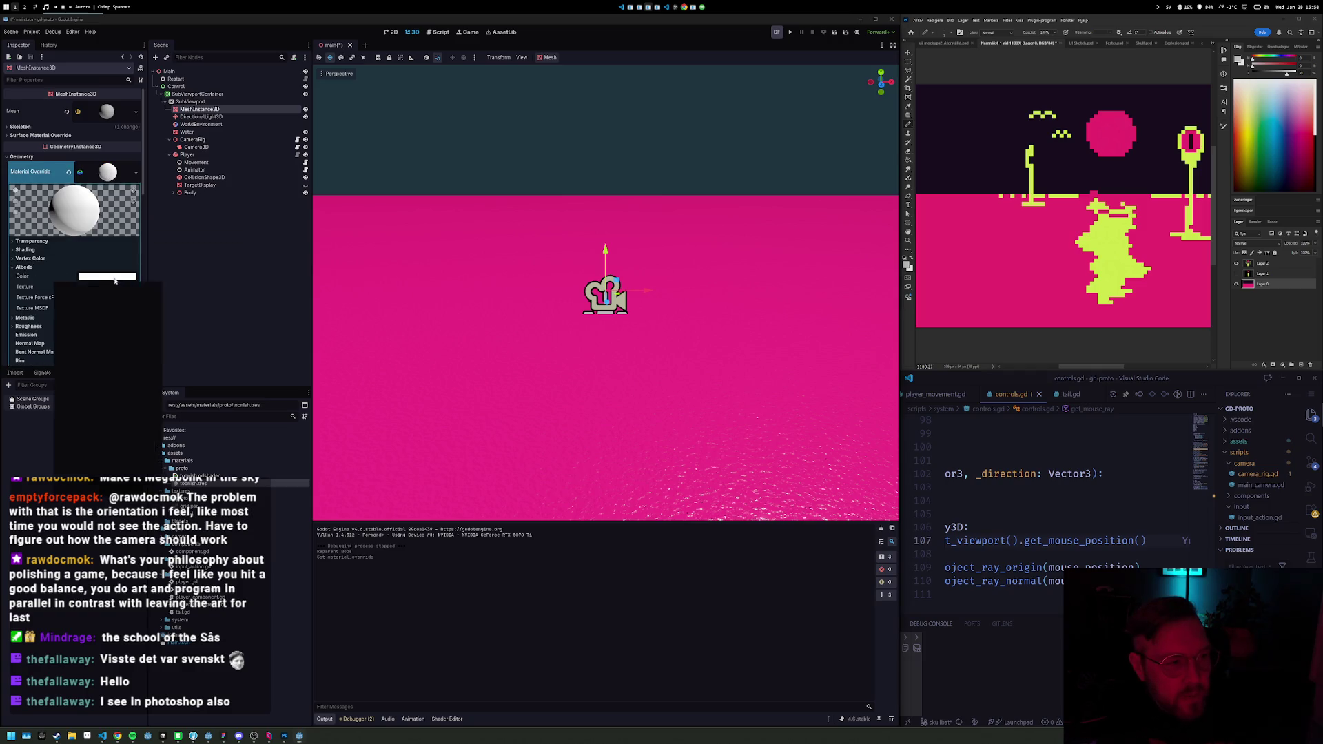
text(e52b7f)
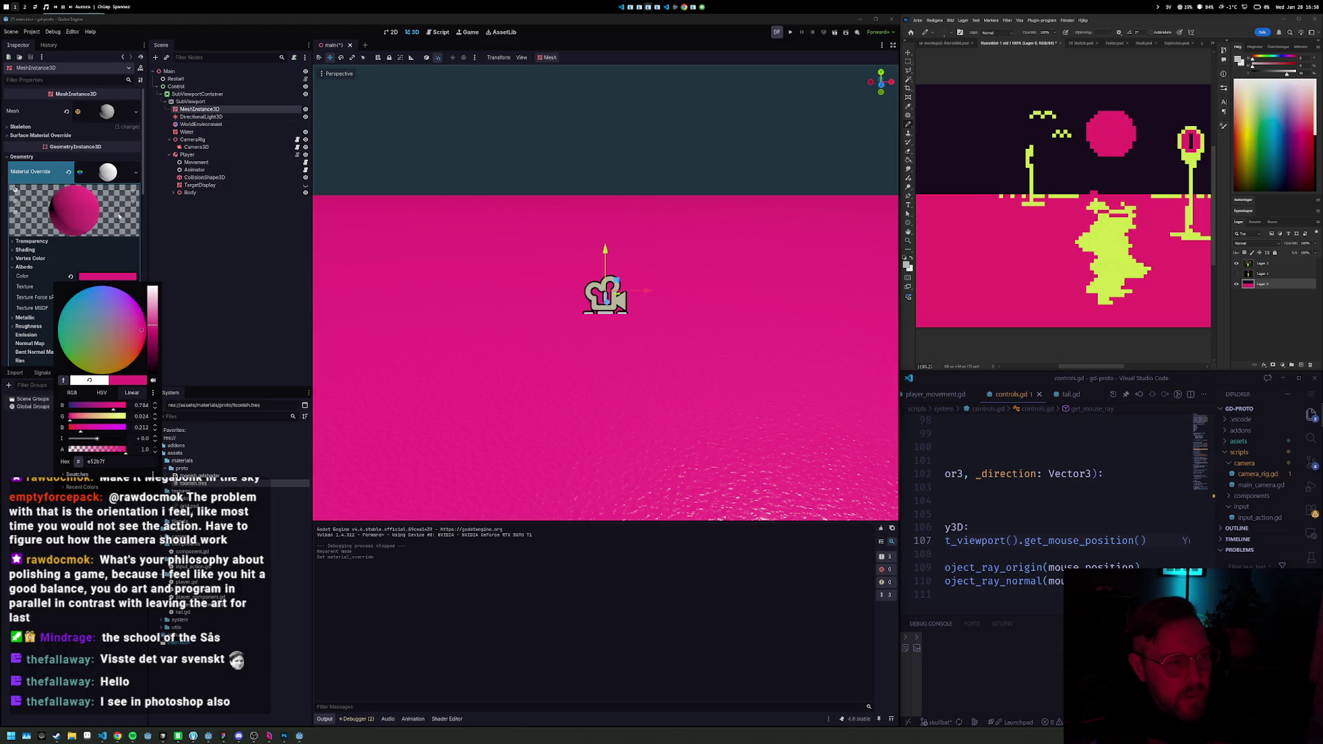
click(72, 205)
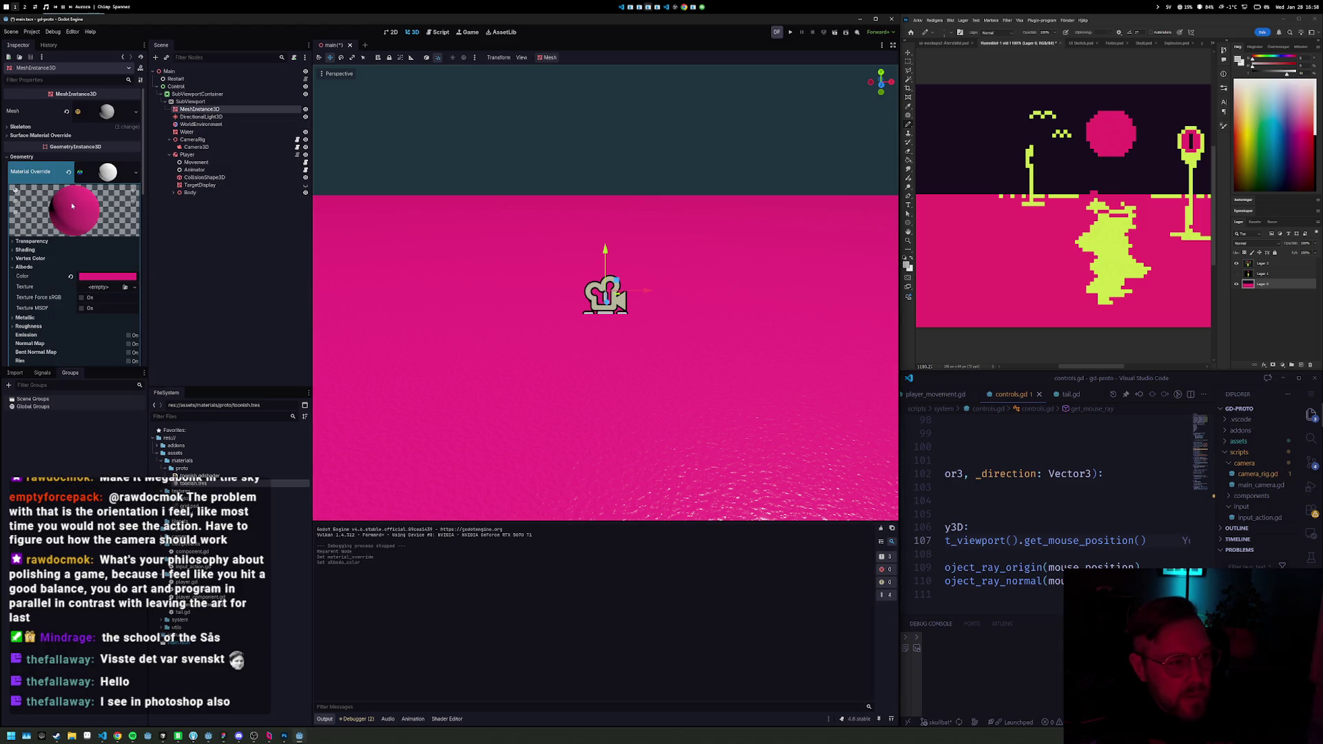
Step: Set the material's Shading Mode to Unshaded and collapse the Albedo and override sections
click(25, 251)
click(96, 260)
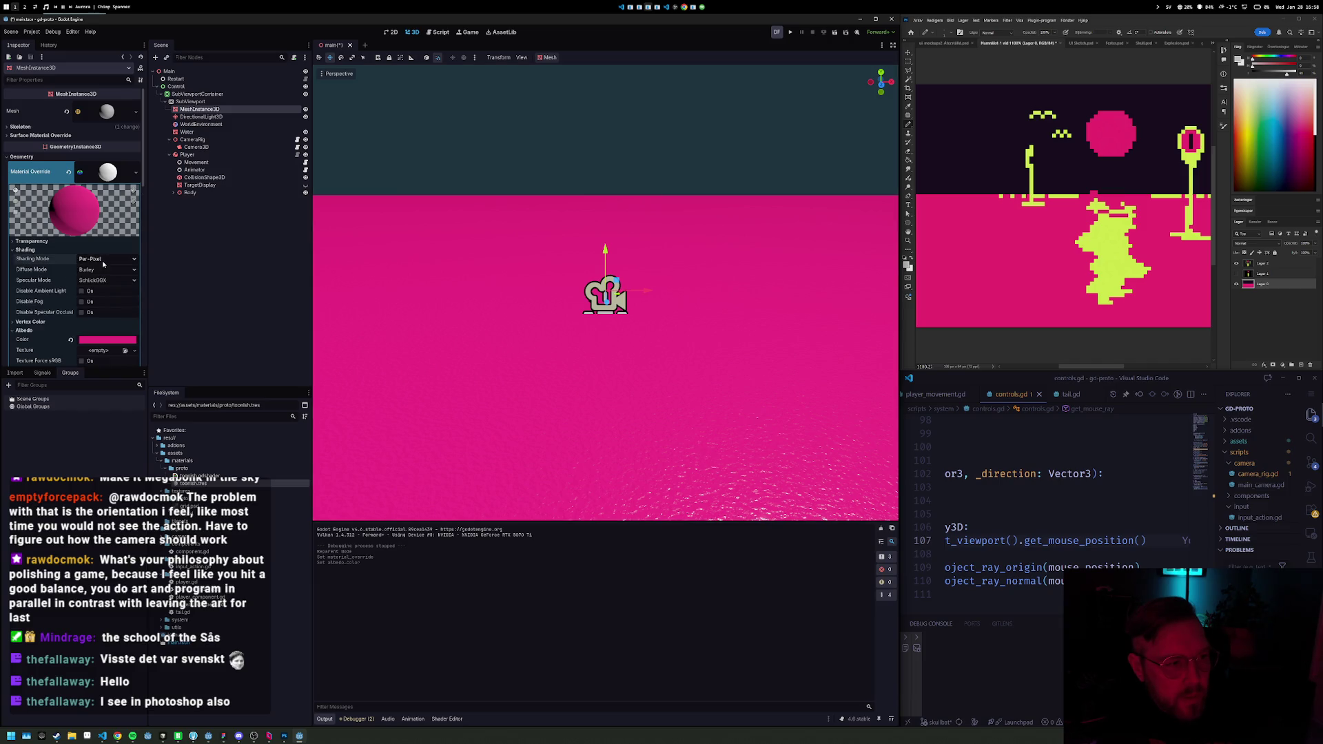
click(103, 272)
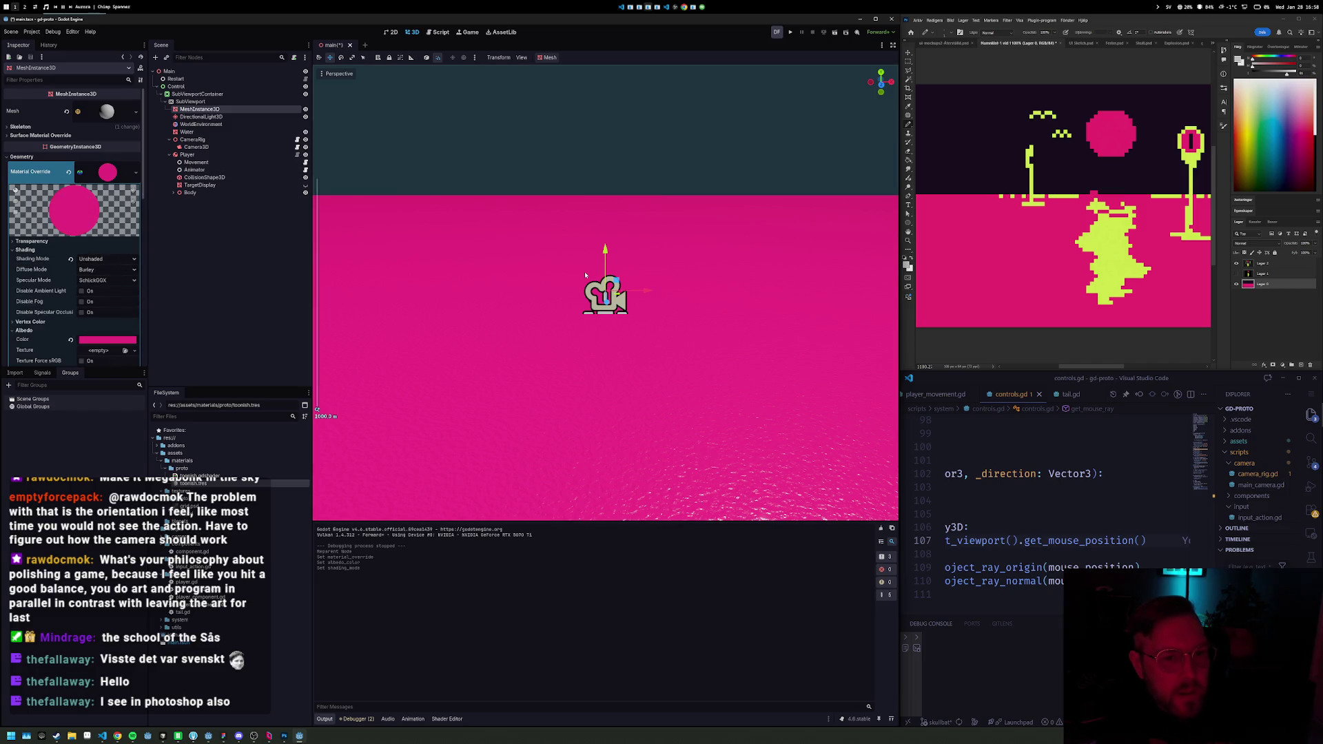
mouse_move(499, 266)
mouse_down()
mouse_move(706, 236)
mouse_move(751, 260)
mouse_move(576, 227)
mouse_up()
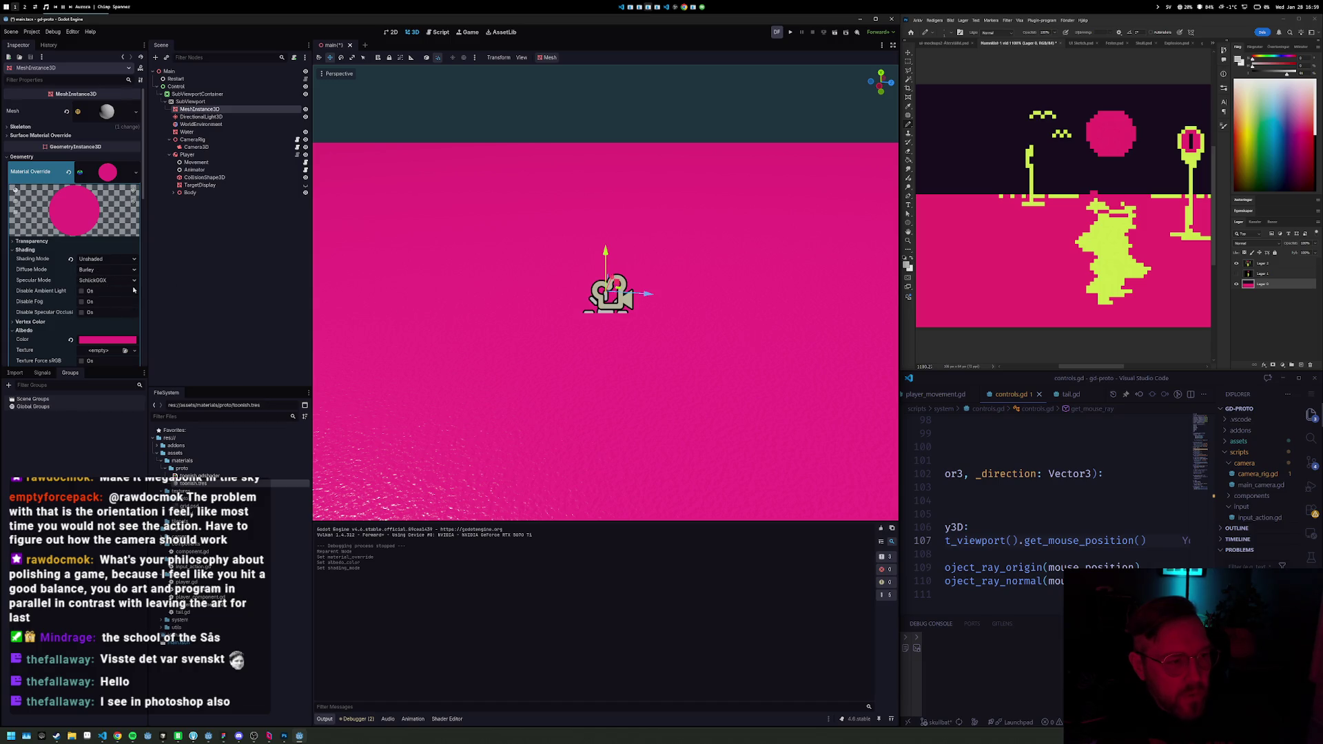
click(11, 331)
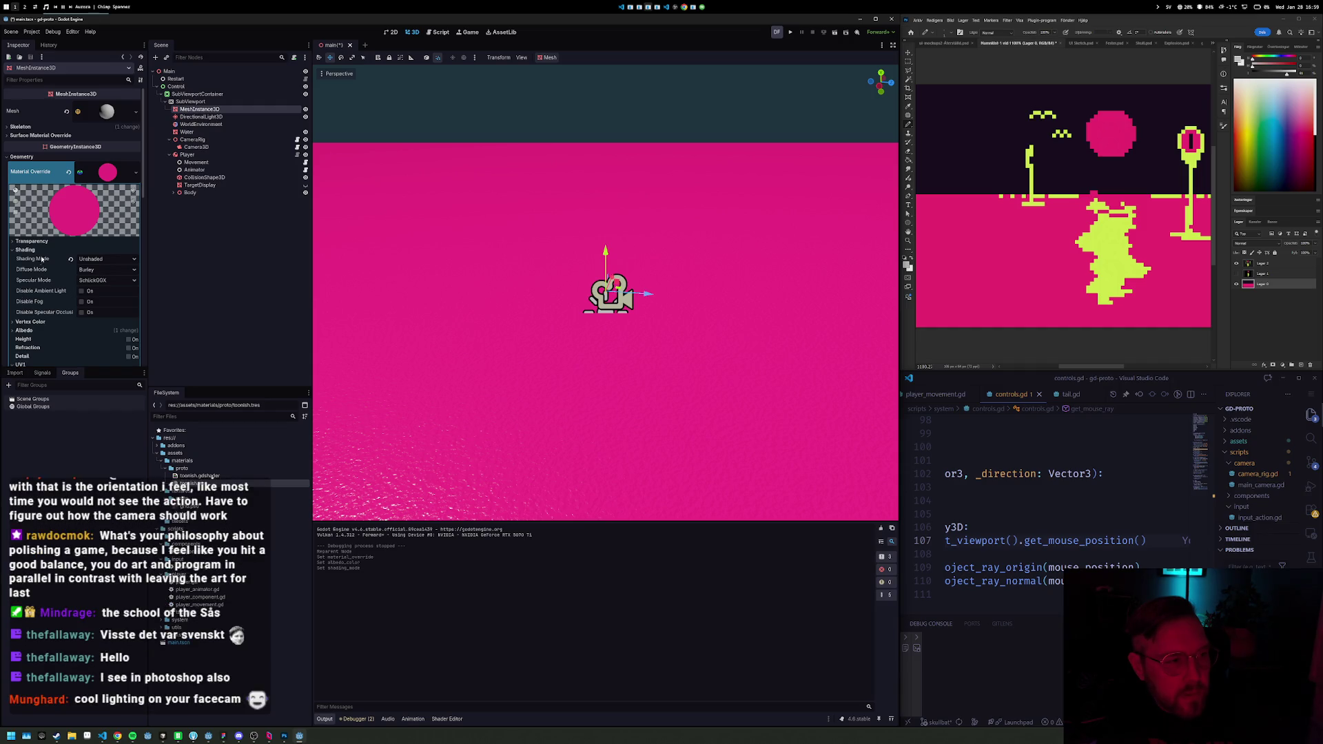
click(116, 178)
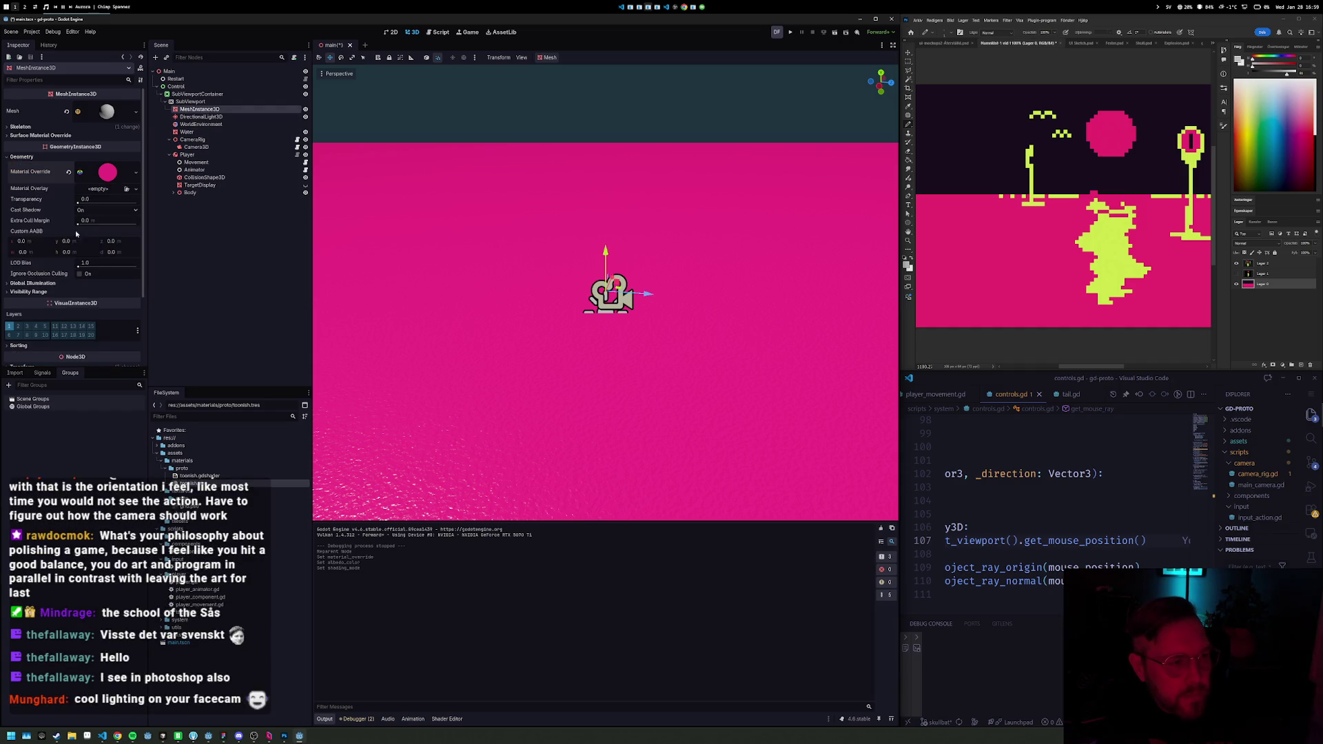
Step: Set the sphere's Transform Position Y to 100
scroll(69, 303, down, 3)
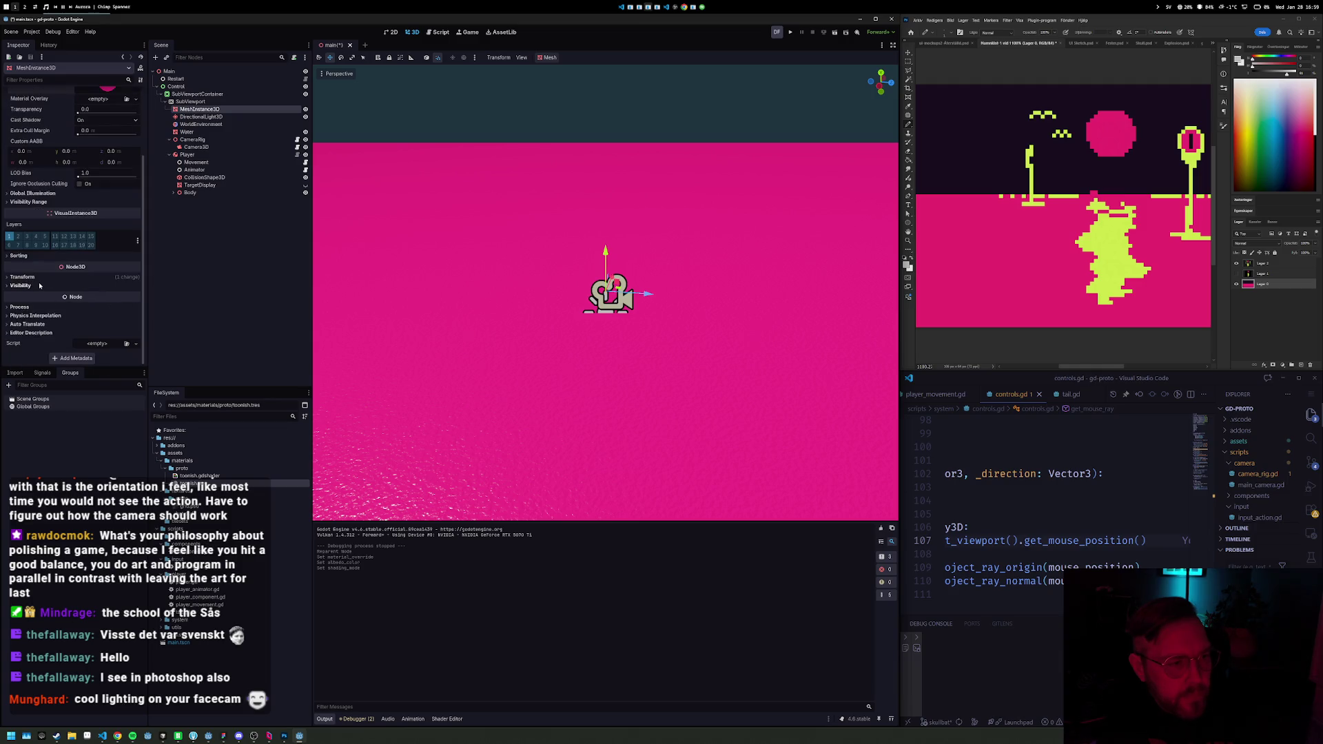
click(131, 296)
text(100)
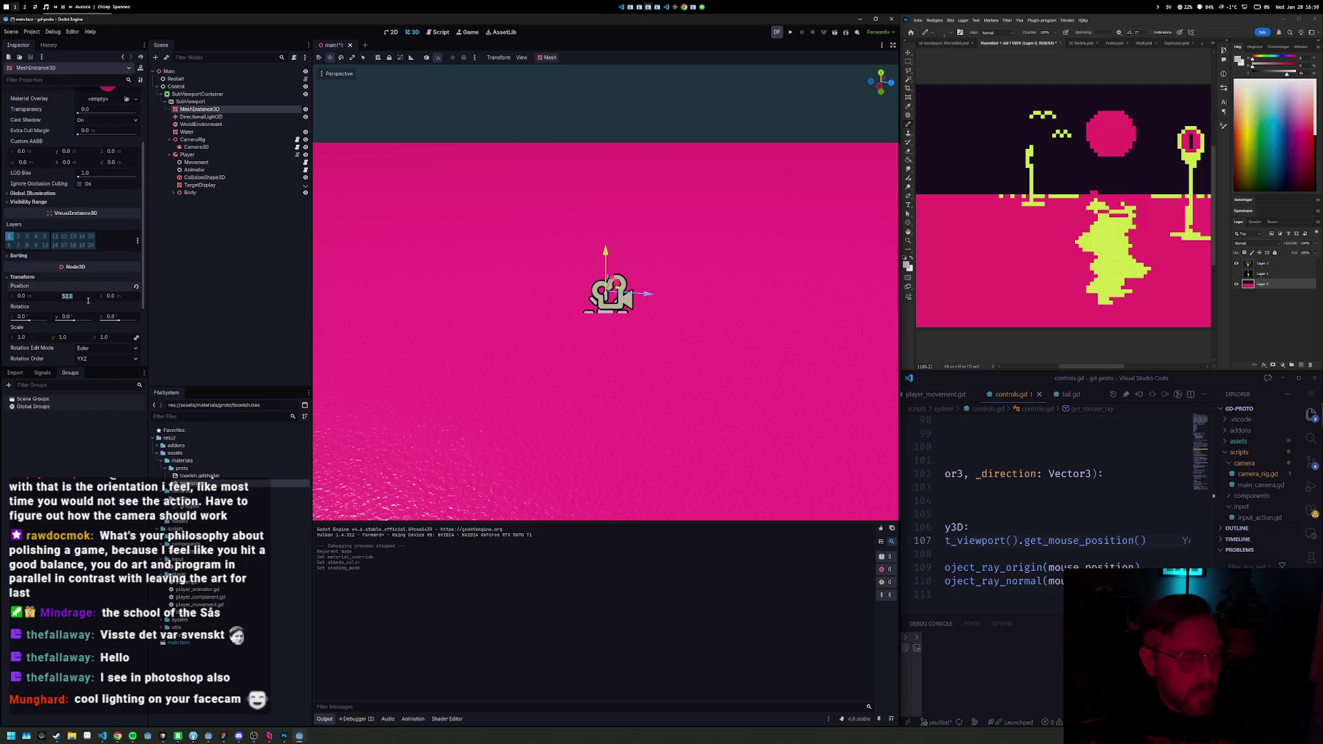
key(Tab)
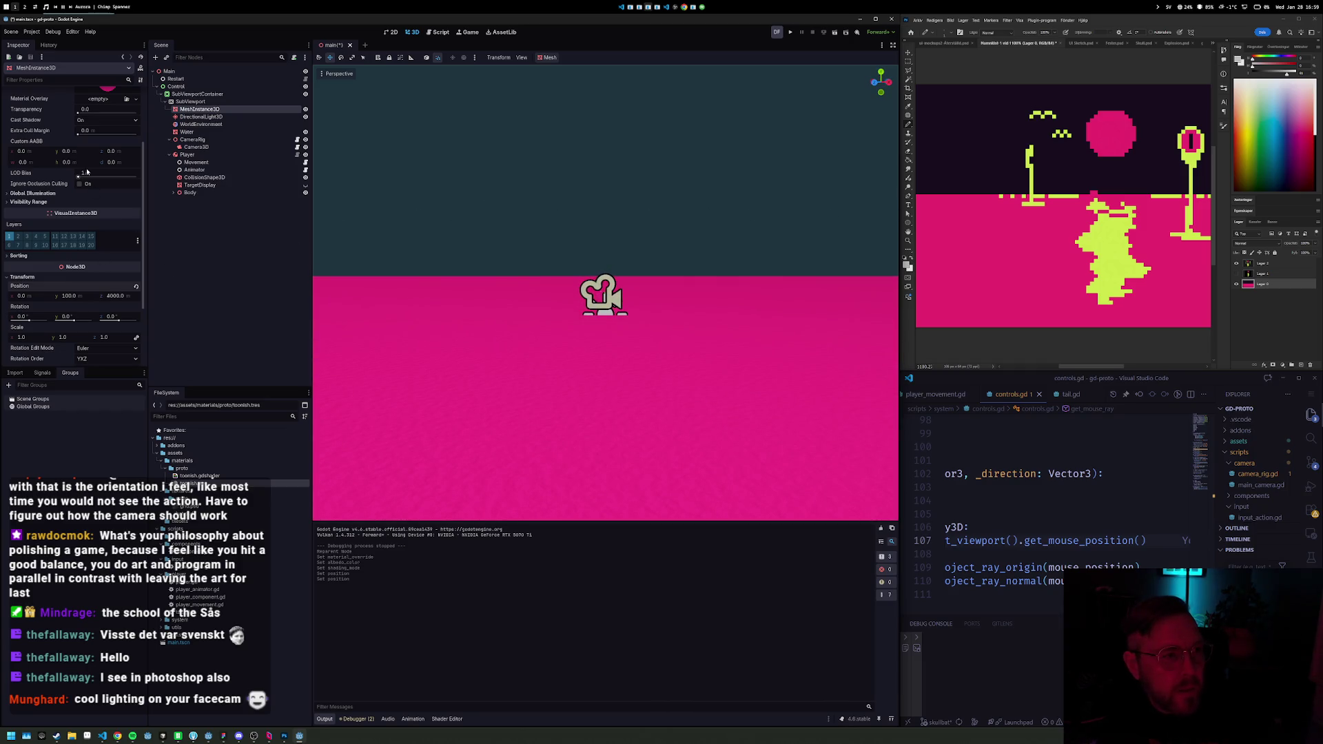
Step: Enlarge the sphere mesh to radius 500 and height 1000
scroll(90, 178, up, 5)
click(110, 114)
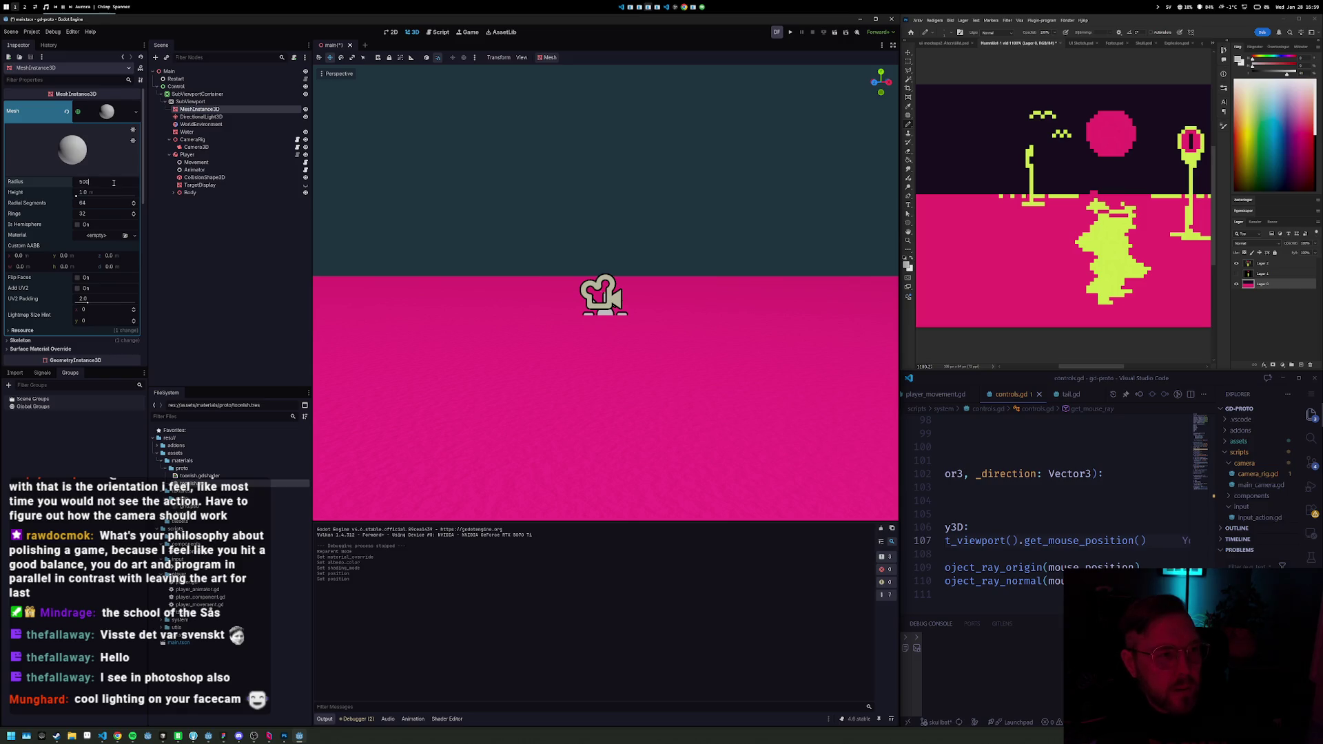
key(Tab)
key(Return)
click(594, 206)
mouse_move(693, 206)
mouse_down()
mouse_move(553, 216)
mouse_move(604, 213)
mouse_up()
scroll(610, 208, up, 3)
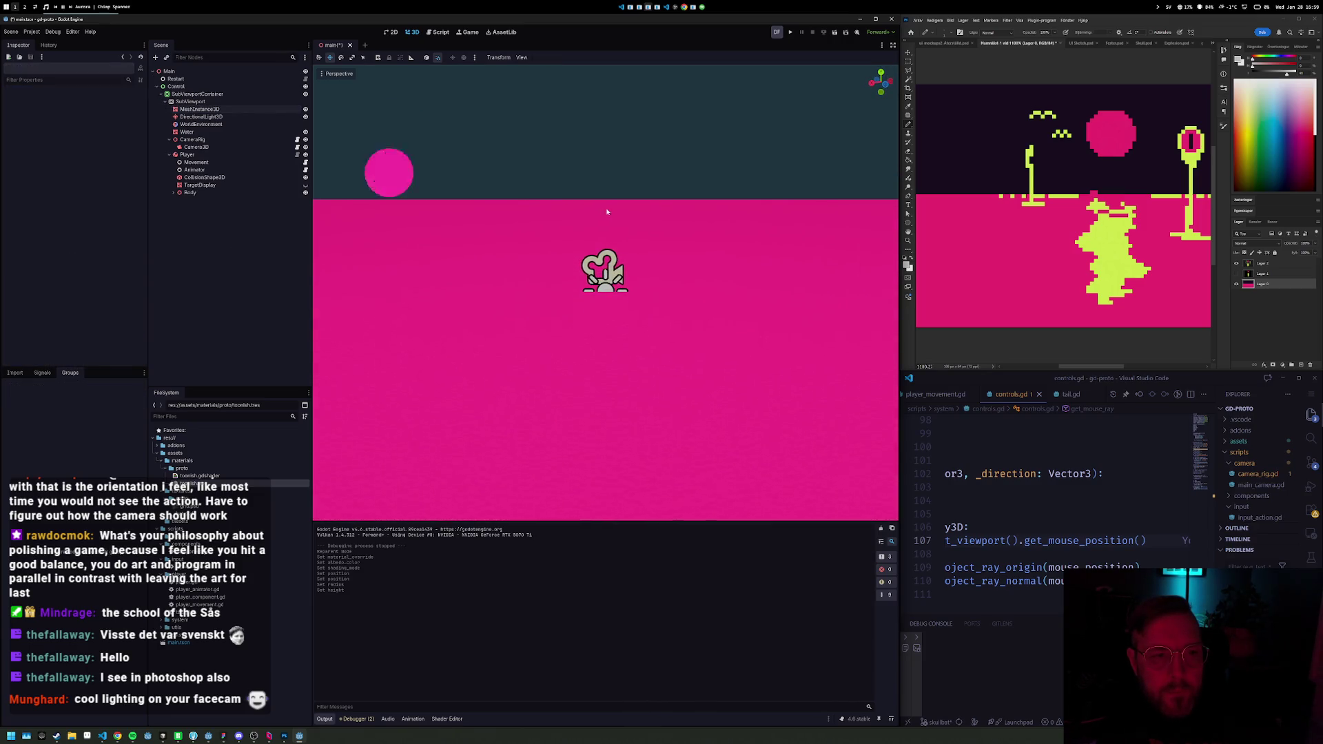
Step: Rename the sphere node to SunMoon
click(207, 110)
key(F2)
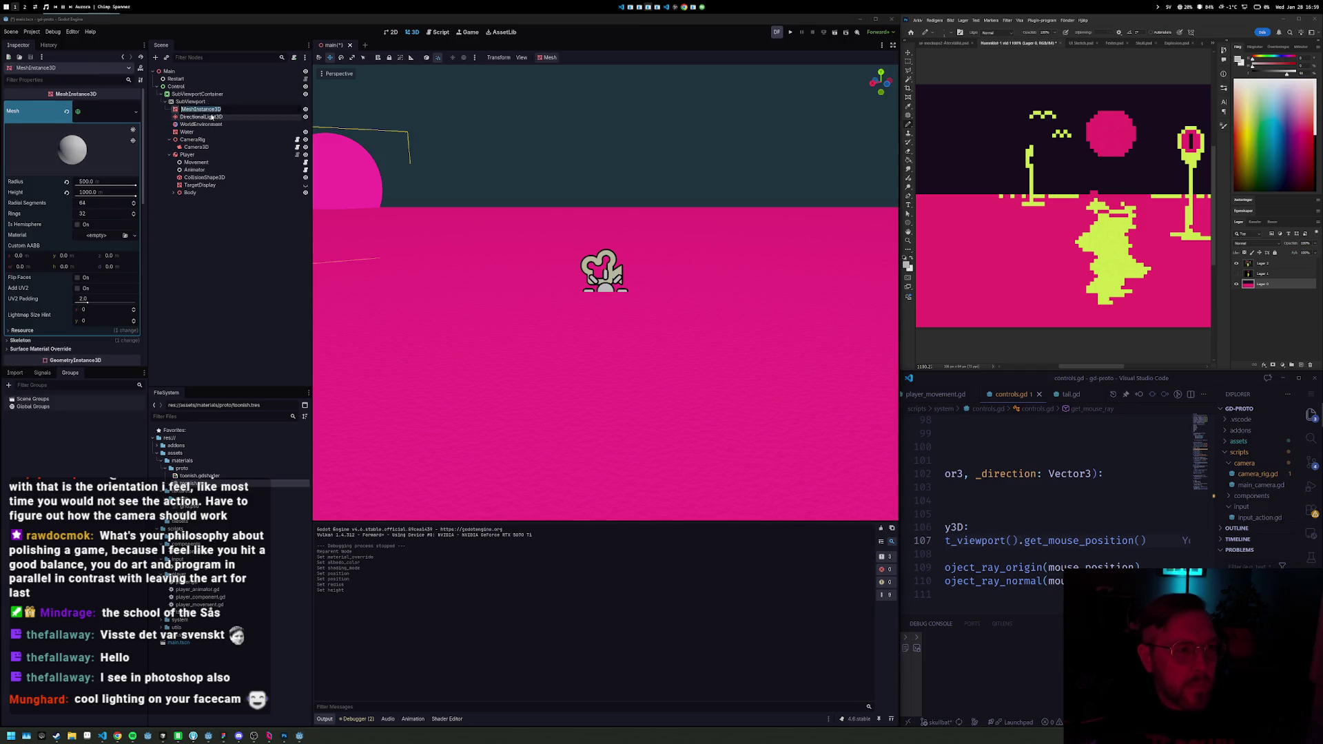
text(SunMeshon)
key(Return)
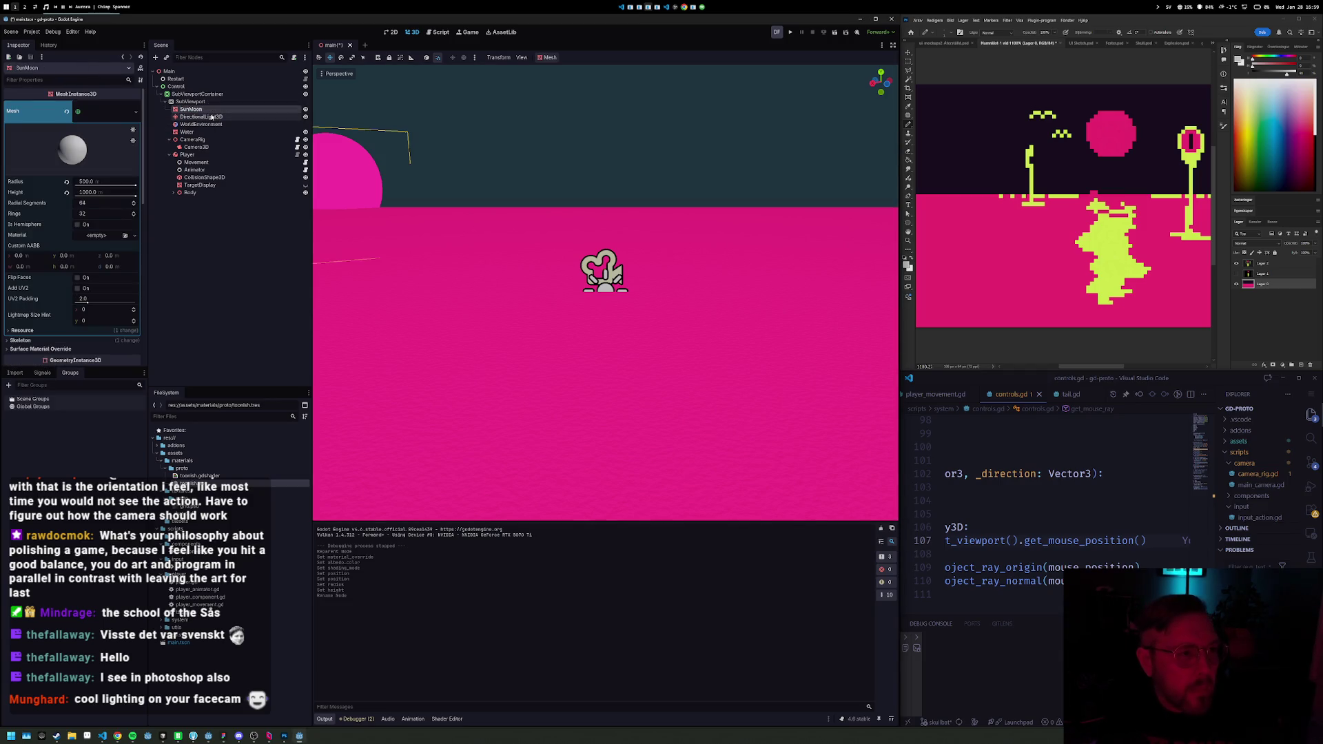
Step: Set SunMoon's Position Z to 2000, save the scene and run the game
scroll(432, 180, down, 2)
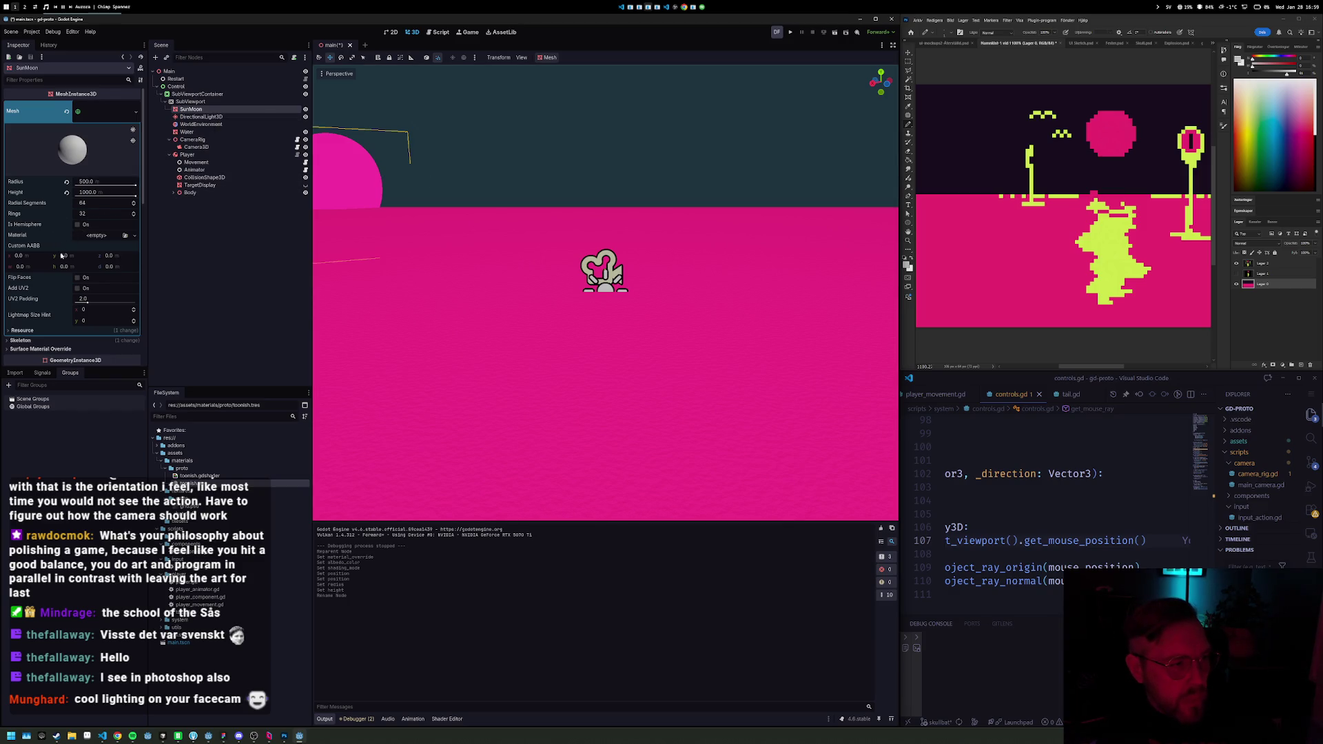
scroll(62, 253, down, 5)
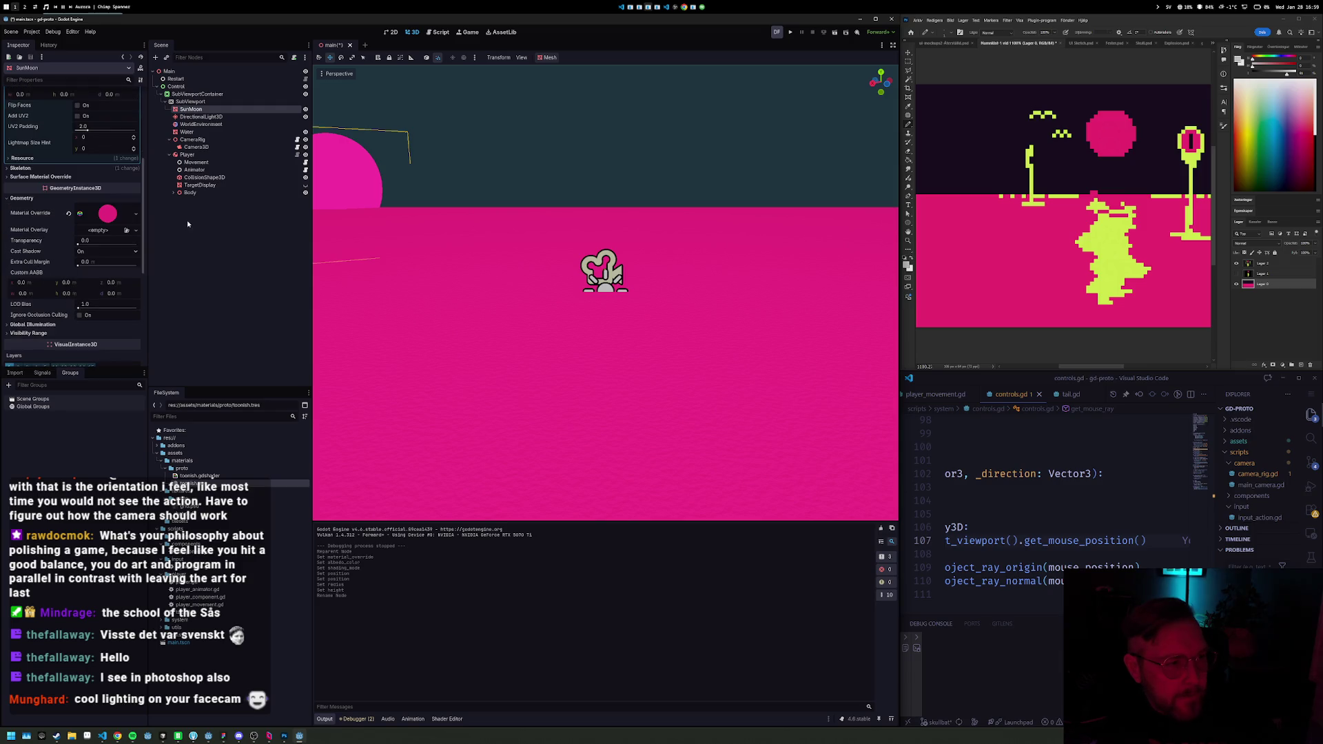
scroll(77, 186, down, 1)
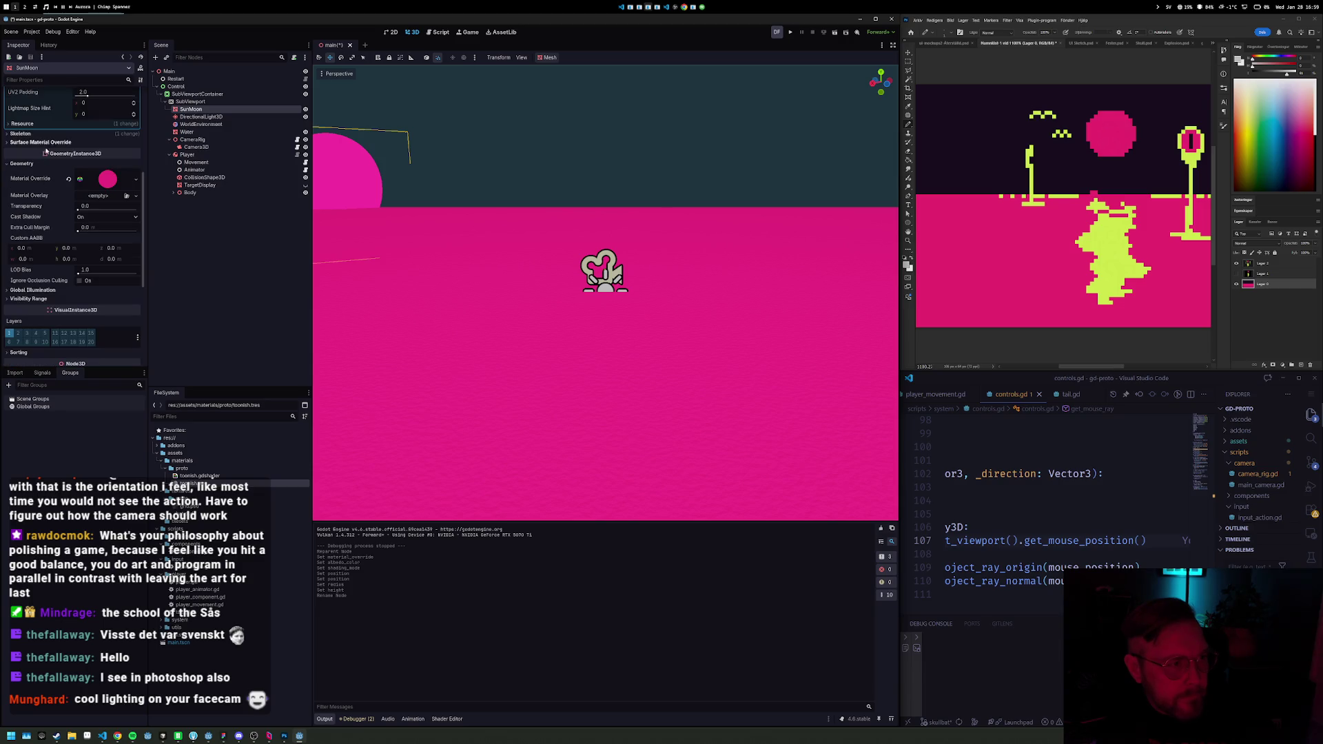
scroll(48, 280, down, 4)
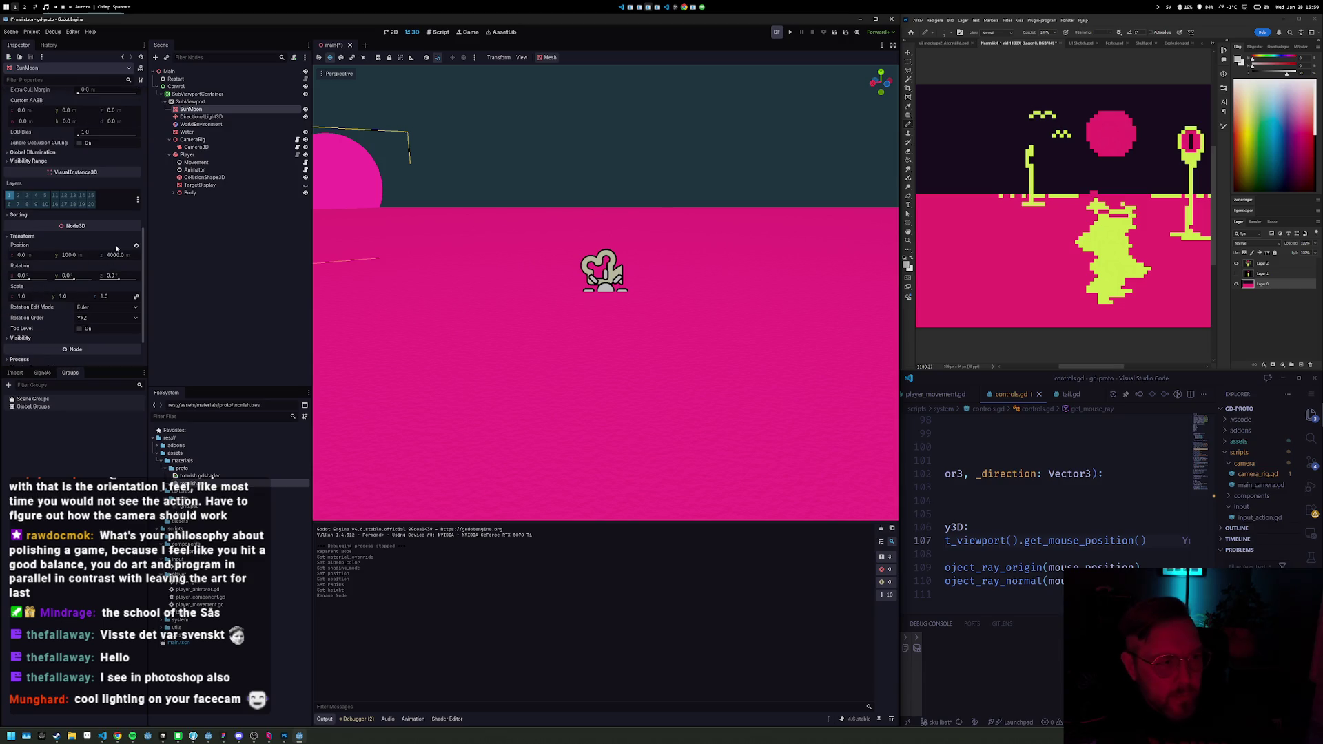
click(112, 256)
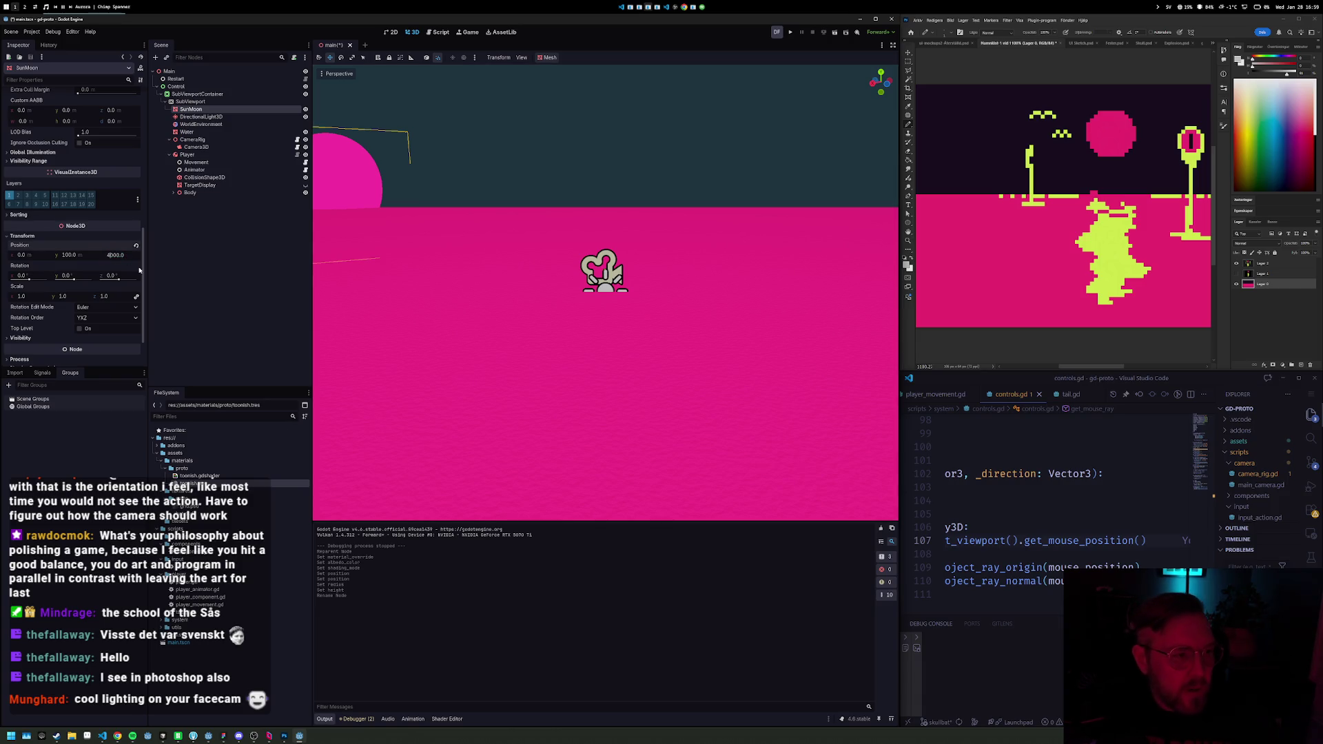
text(2000)
key(Return)
key(ctrl+s)
key(F5)
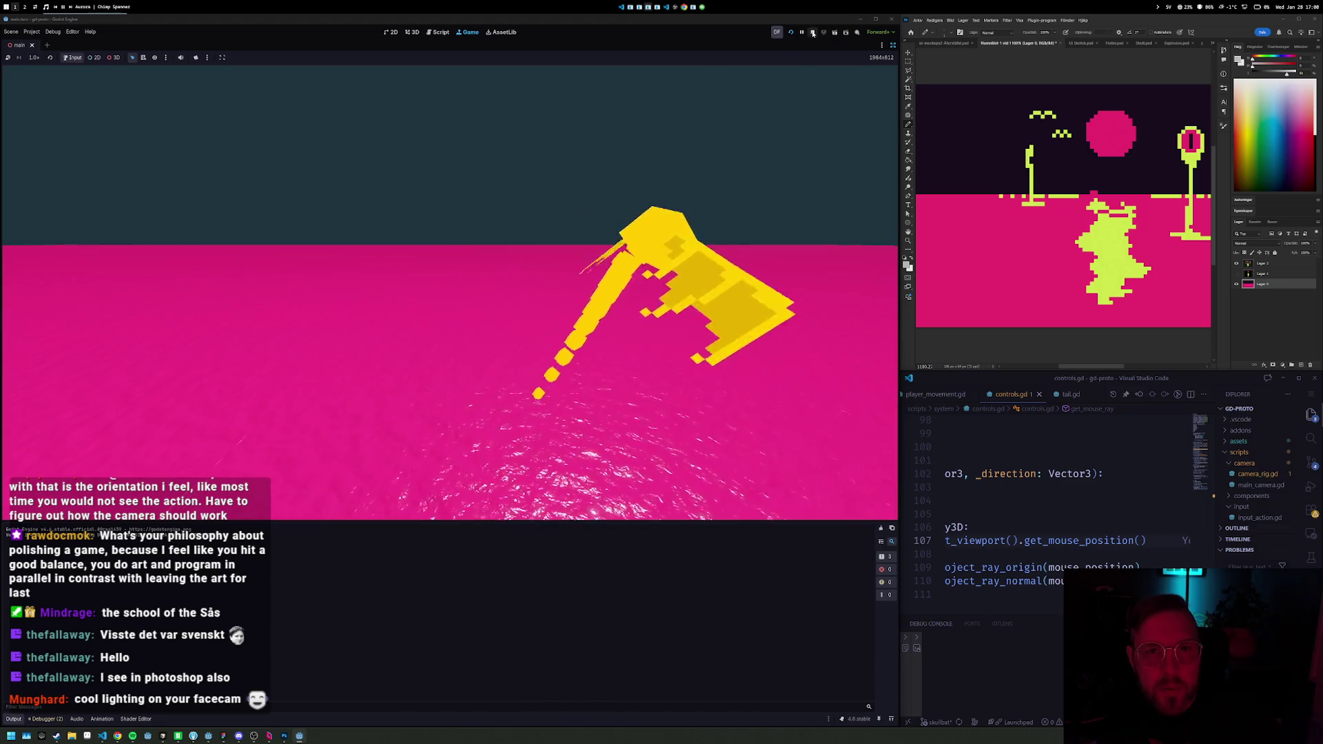
Step: Stop the game, run it once more, then stop it again
key(F8)
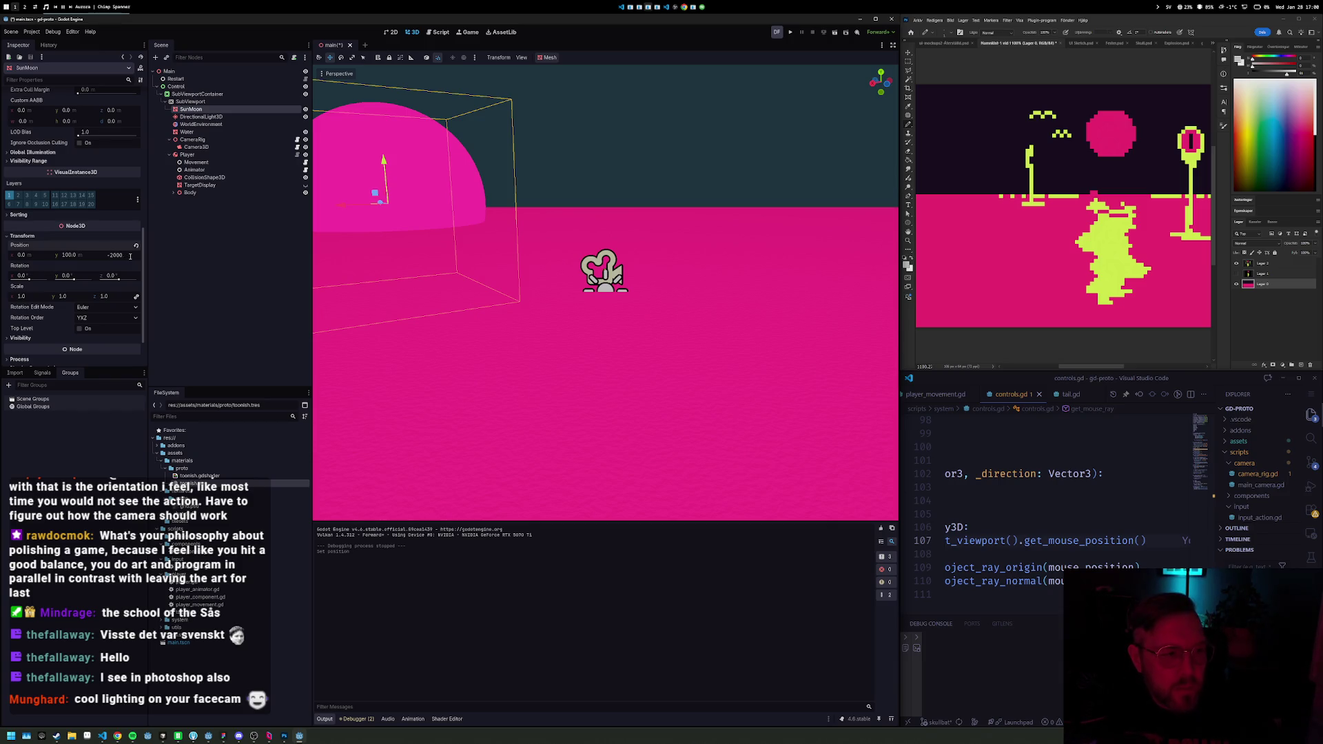
key(Return)
key(F5)
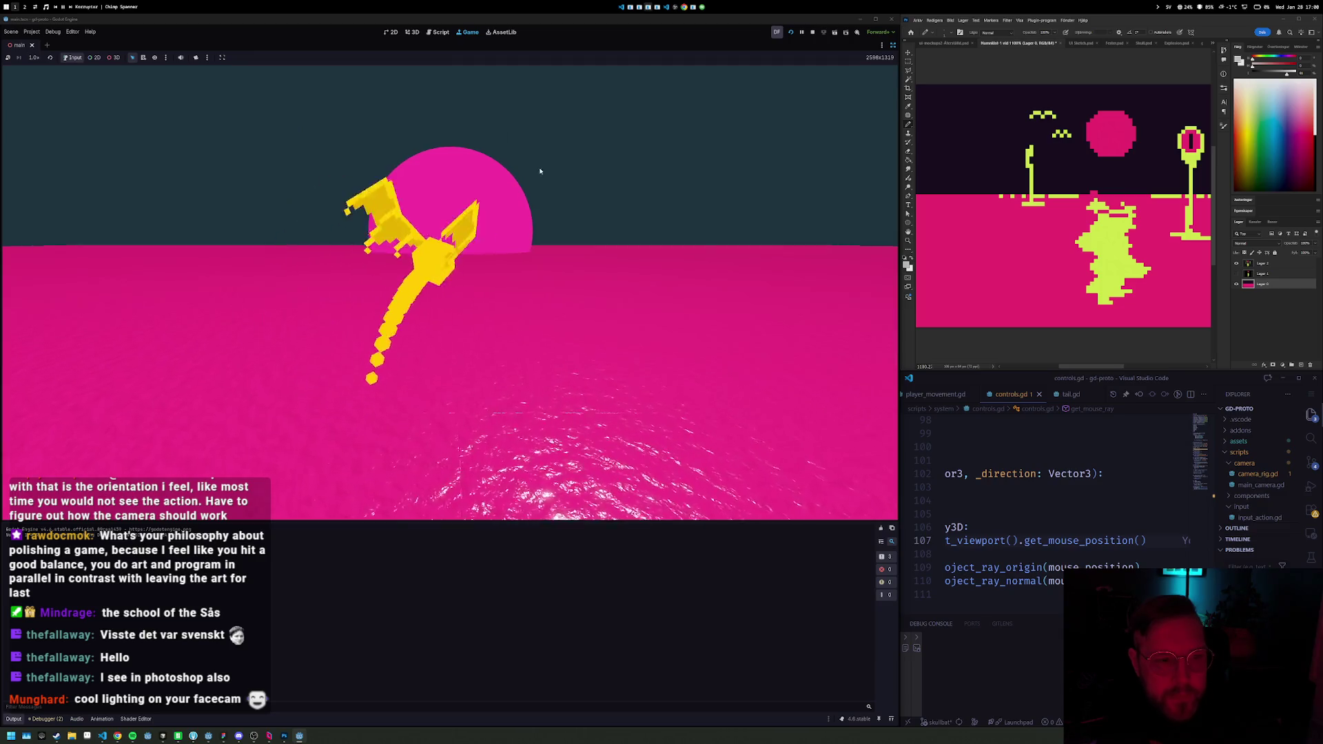
click(812, 31)
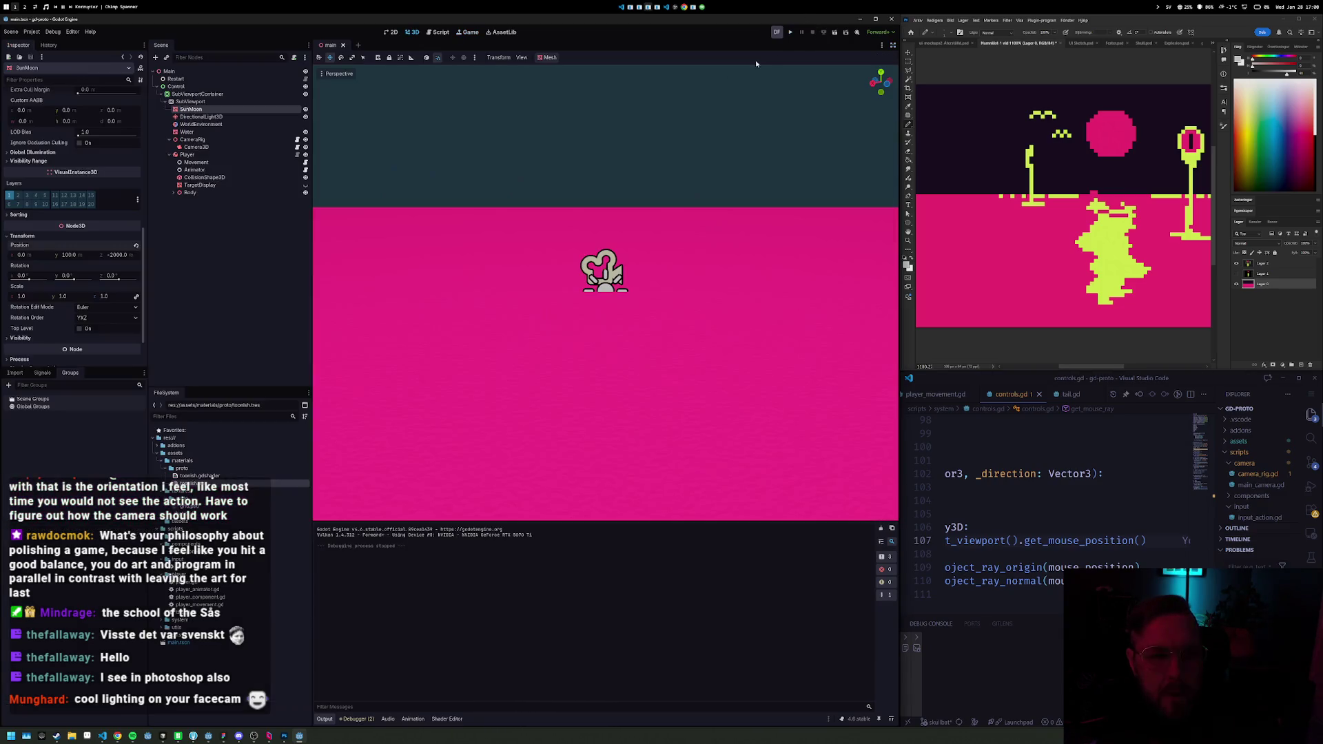
Step: Frame SunMoon, set its Position Z to -3000 and save the scene
key(f)
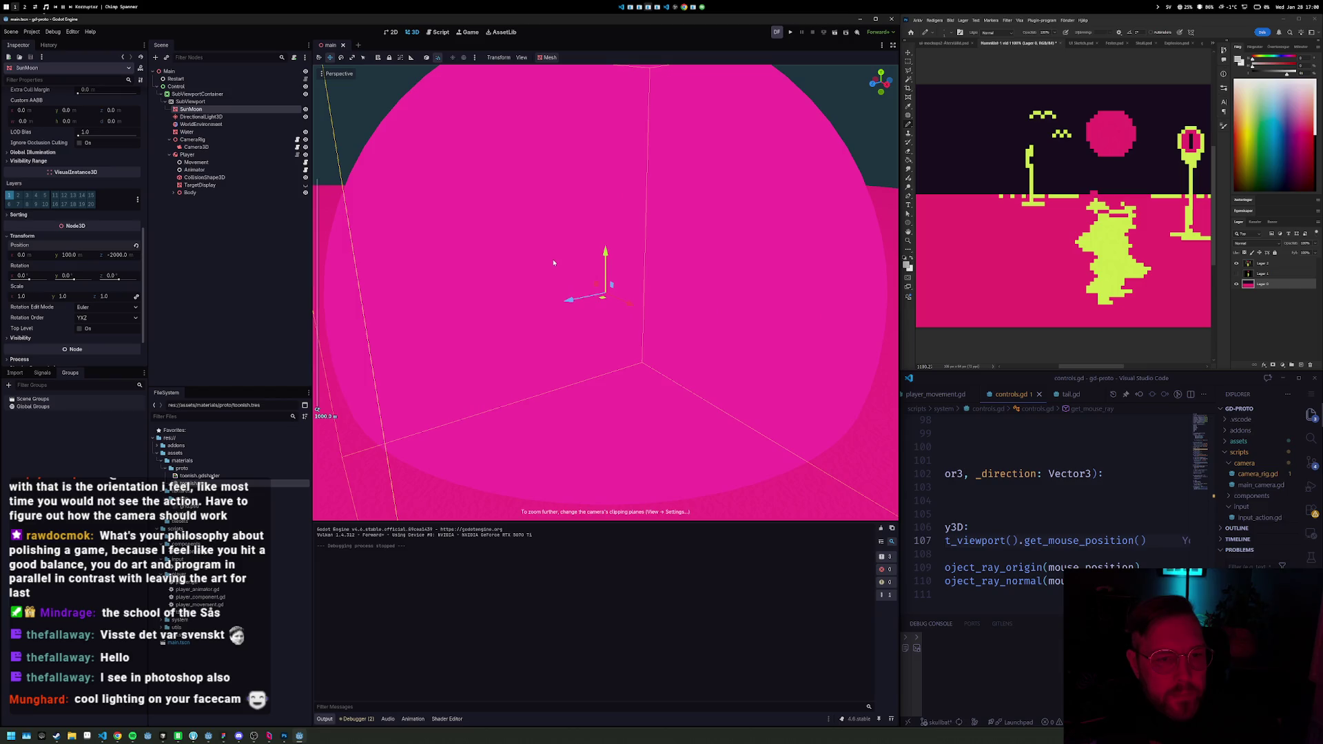
mouse_move(638, 312)
mouse_down()
mouse_move(640, 294)
mouse_move(676, 309)
mouse_move(582, 303)
mouse_move(731, 248)
mouse_move(748, 47)
mouse_up()
scroll(762, 207, down, 2)
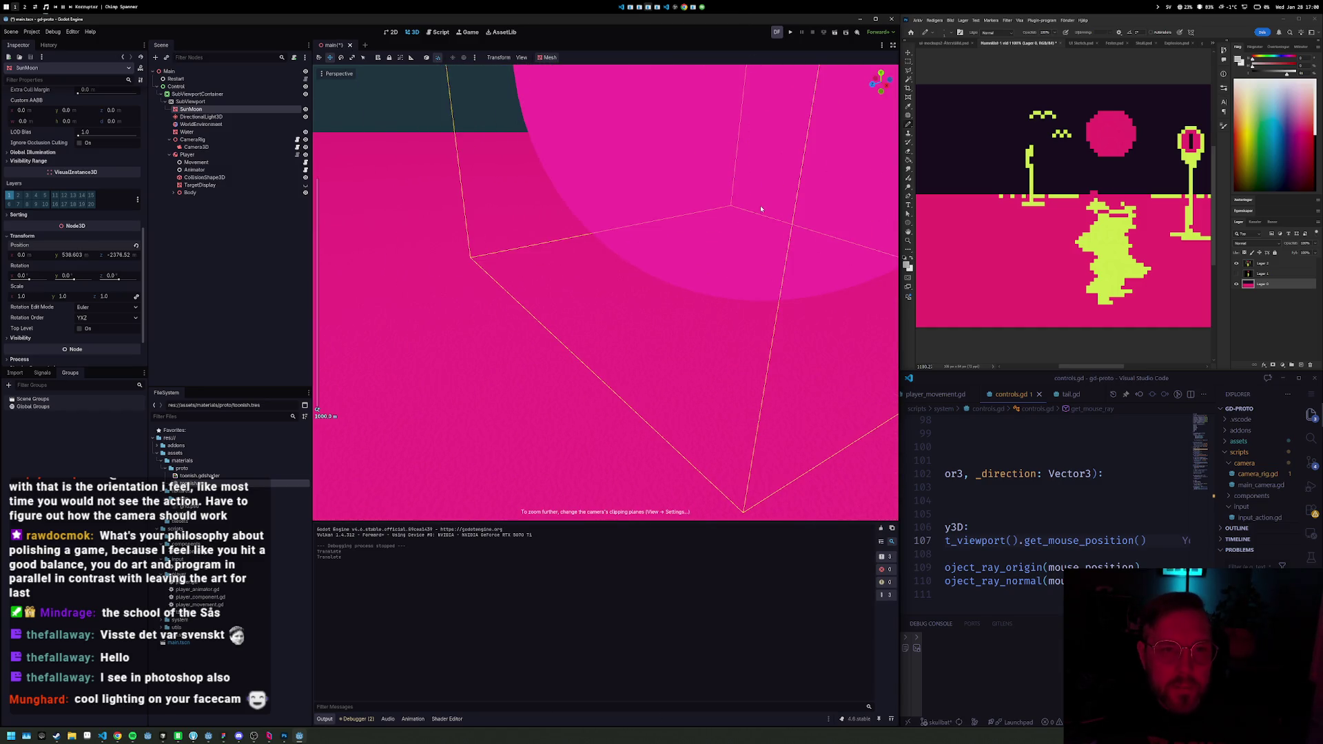
click(120, 255)
click(122, 256)
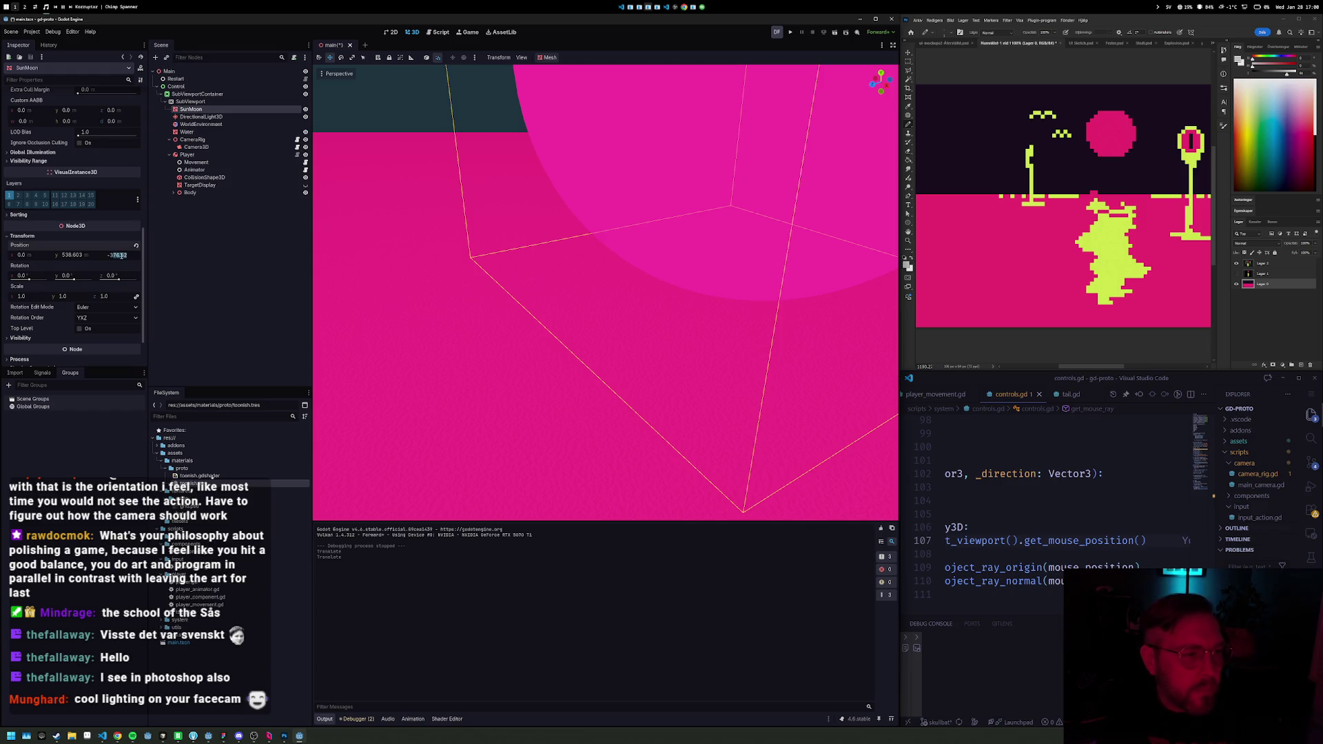
key(Return)
key(ctrl+s)
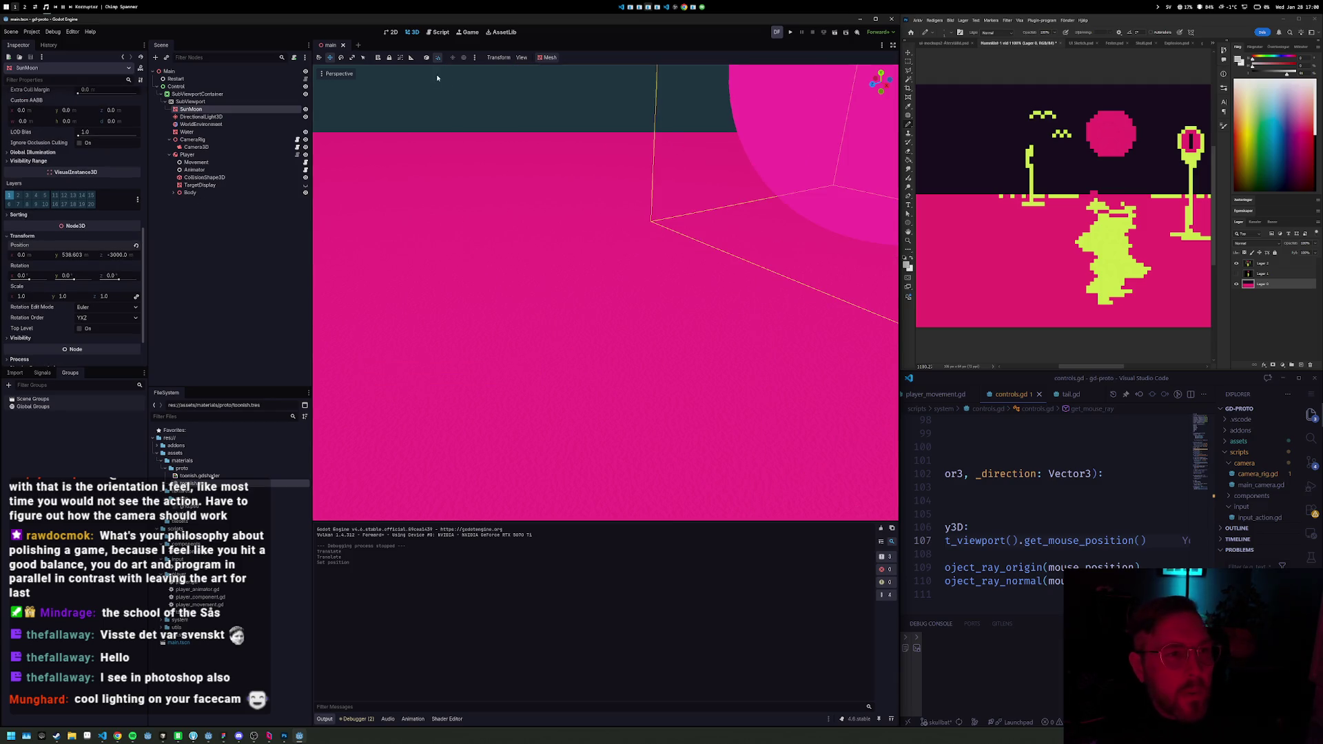
Step: Drag SunMoon up to about Y 1146 so it hangs above the horizon, then run the game
scroll(766, 208, down, 3)
key(f)
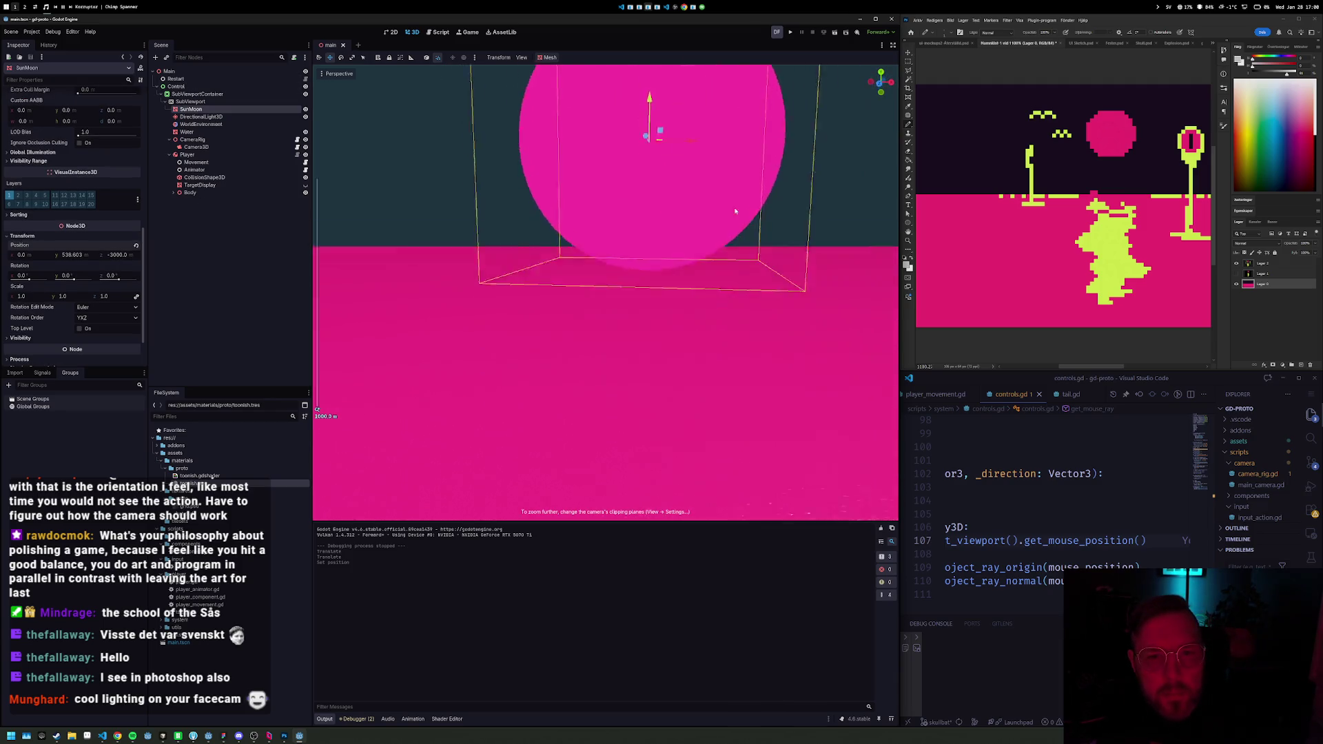
drag(629, 145, 640, 4)
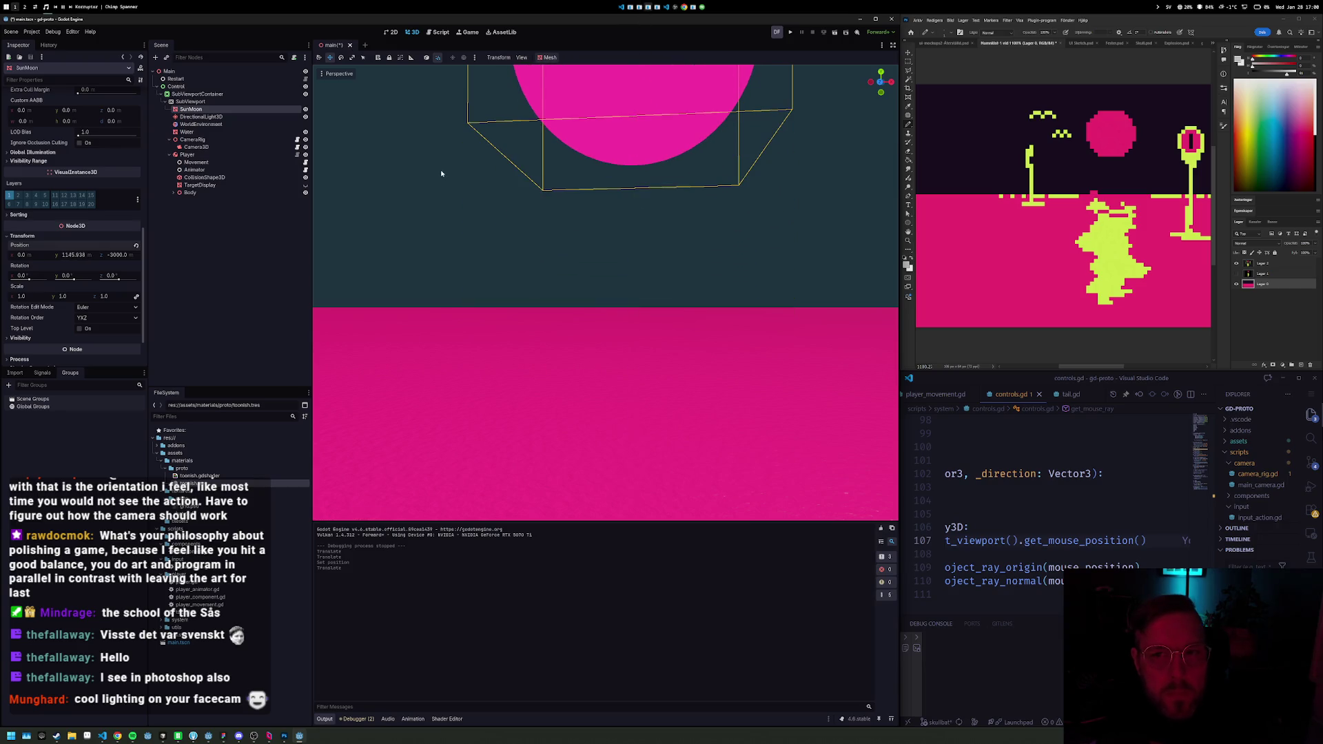
key(F5)
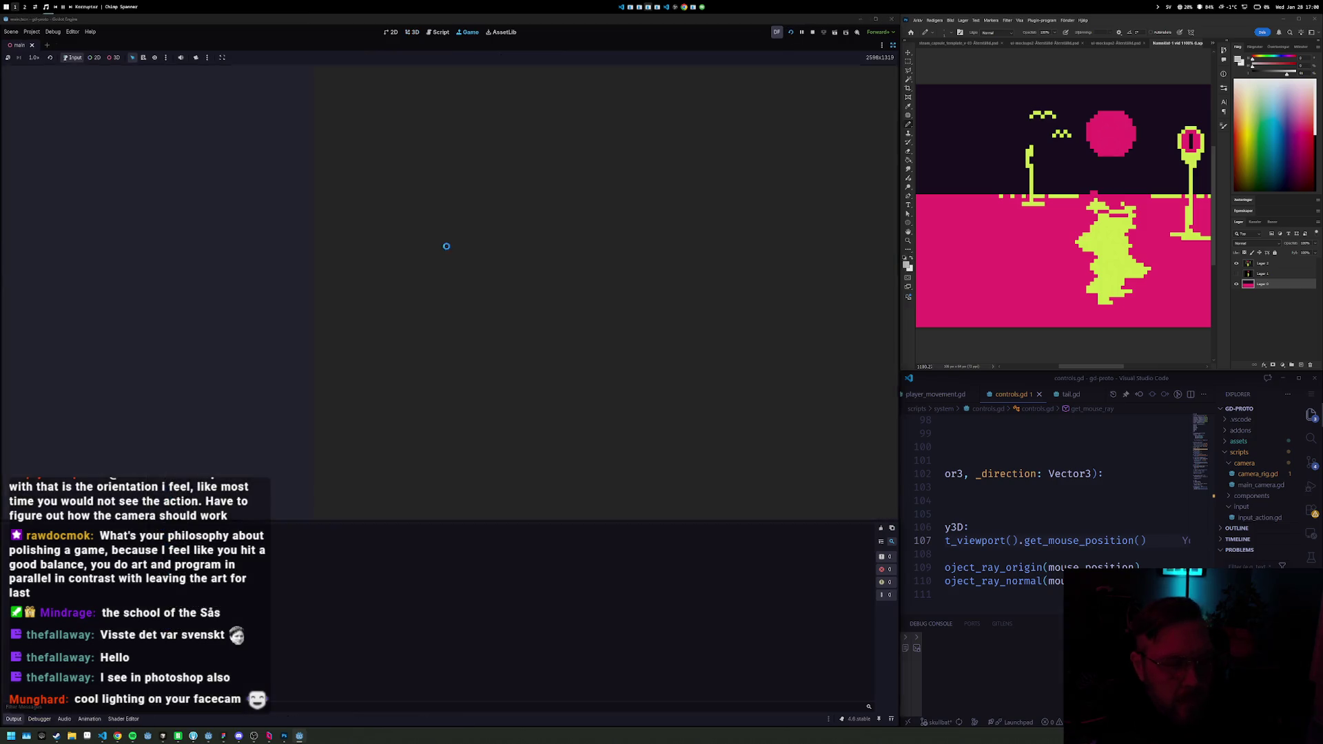
click(1100, 491)
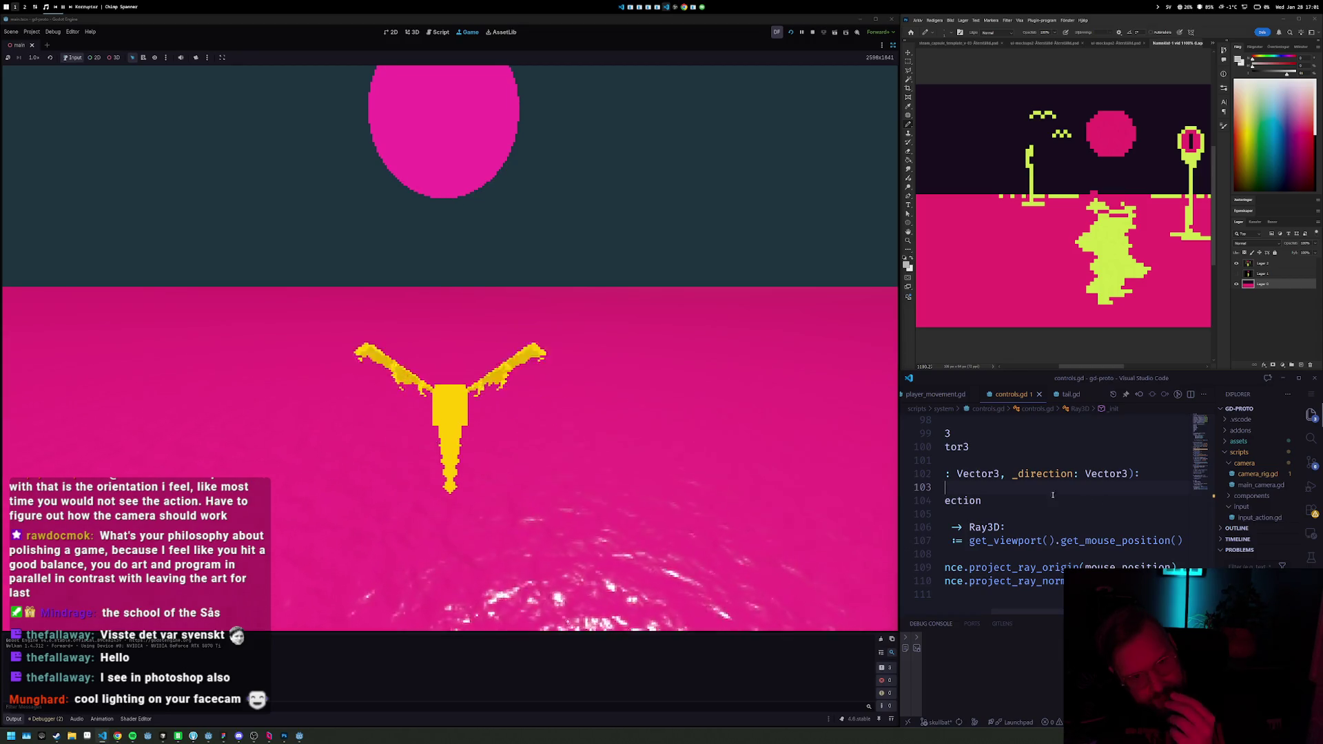
Step: Stop the game and lower the value of SunMoon's pink albedo colour to a darker magenta
click(812, 33)
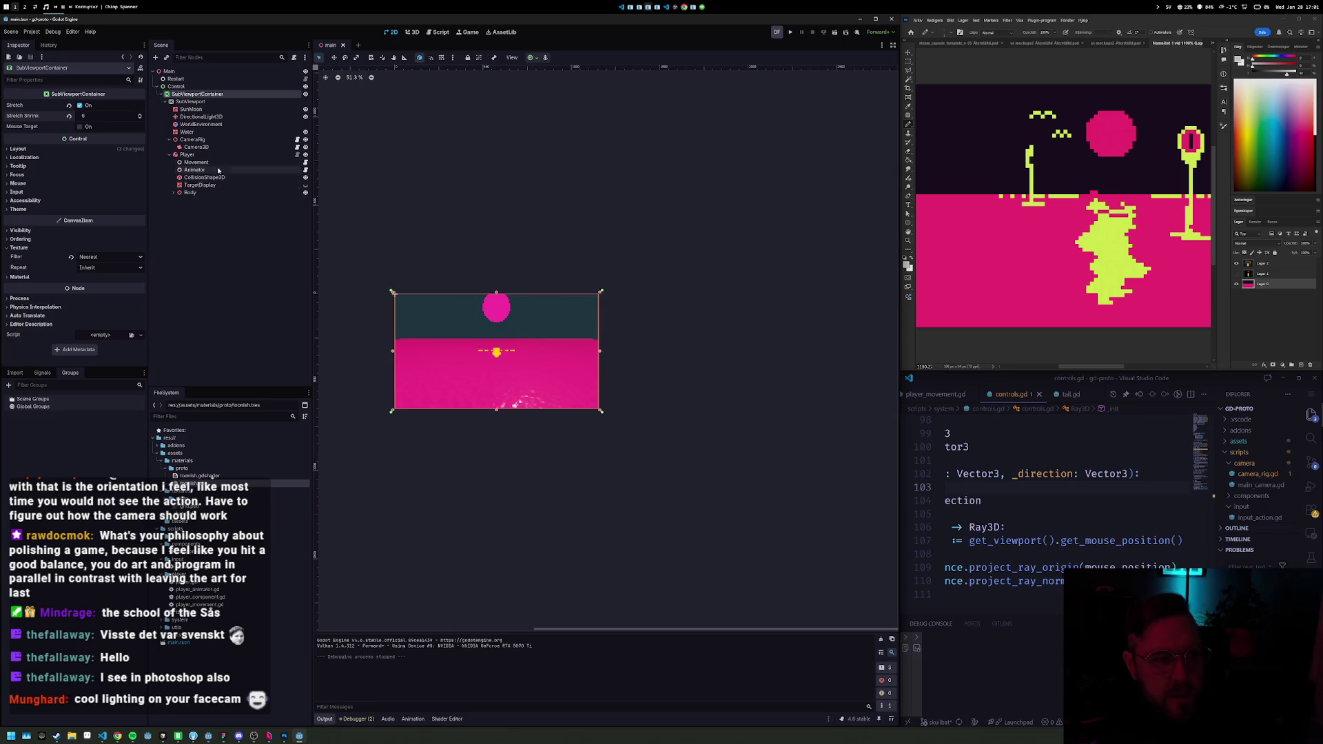
click(210, 110)
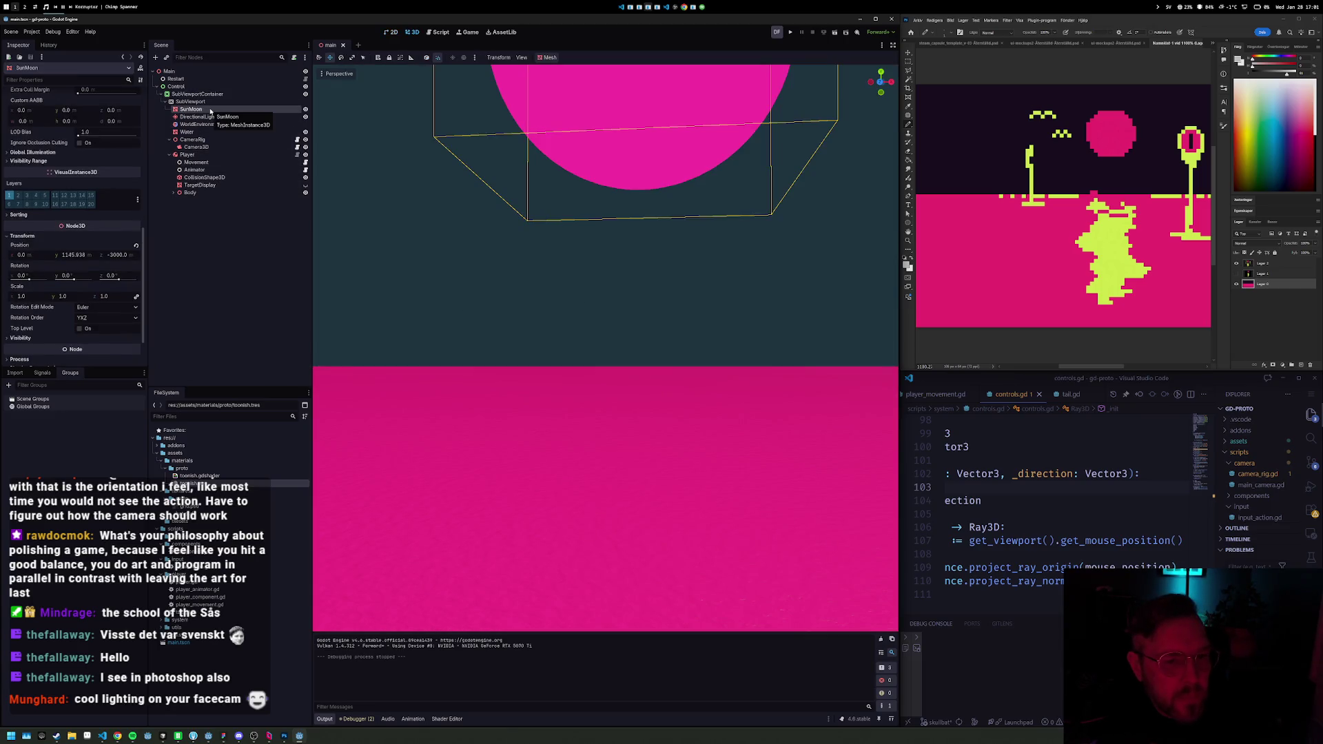
scroll(84, 329, down, 2)
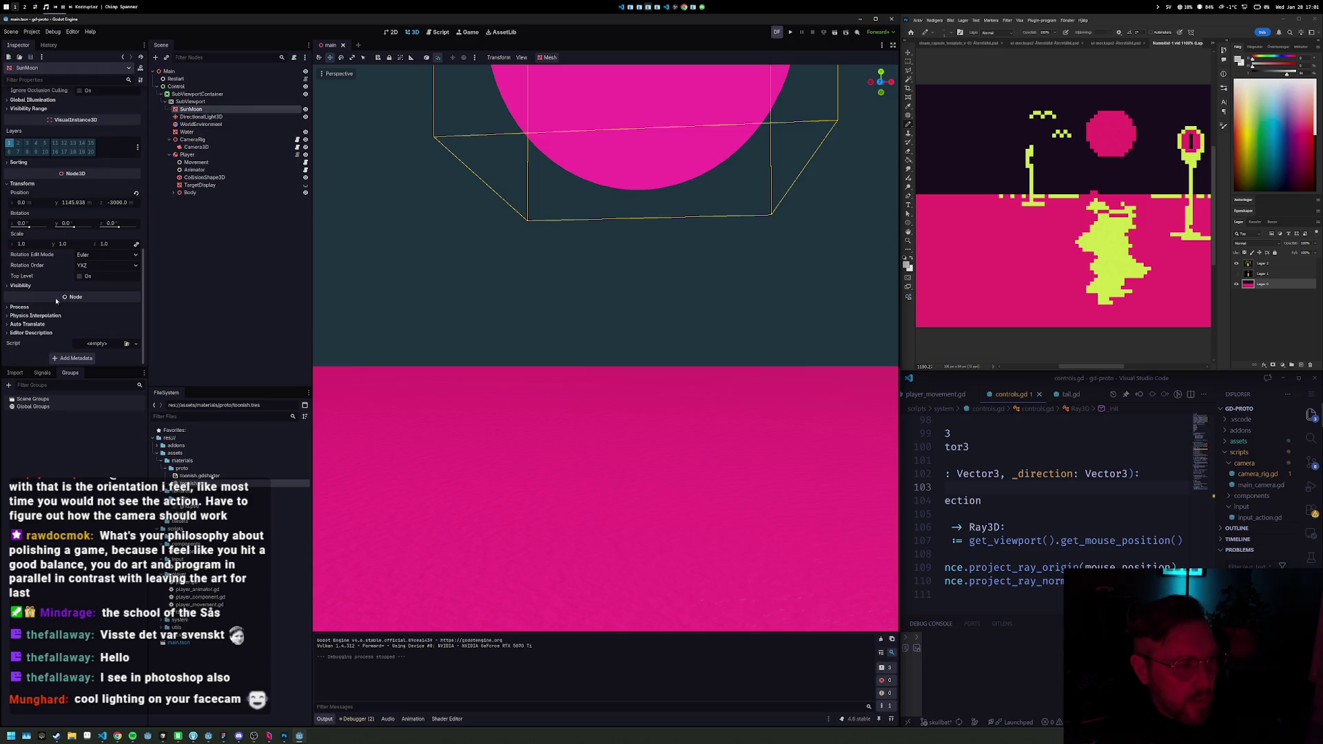
scroll(69, 172, up, 6)
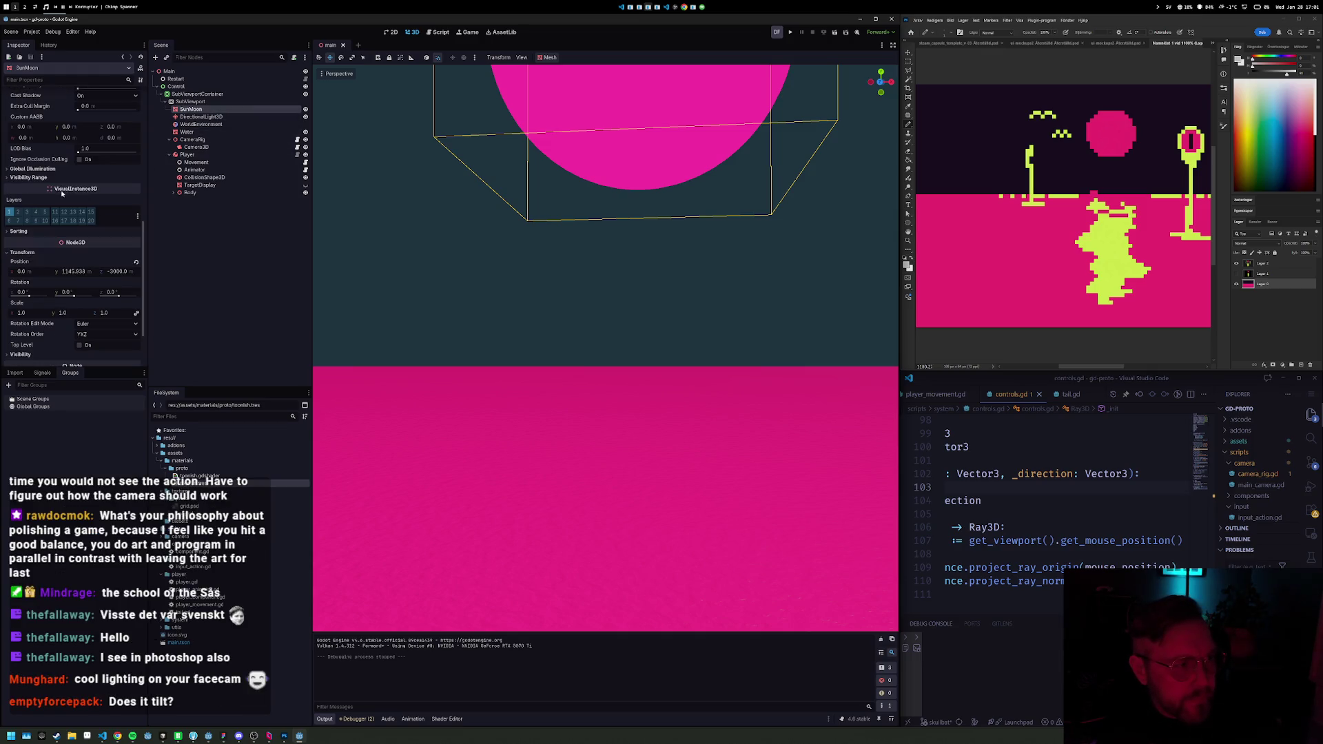
click(98, 164)
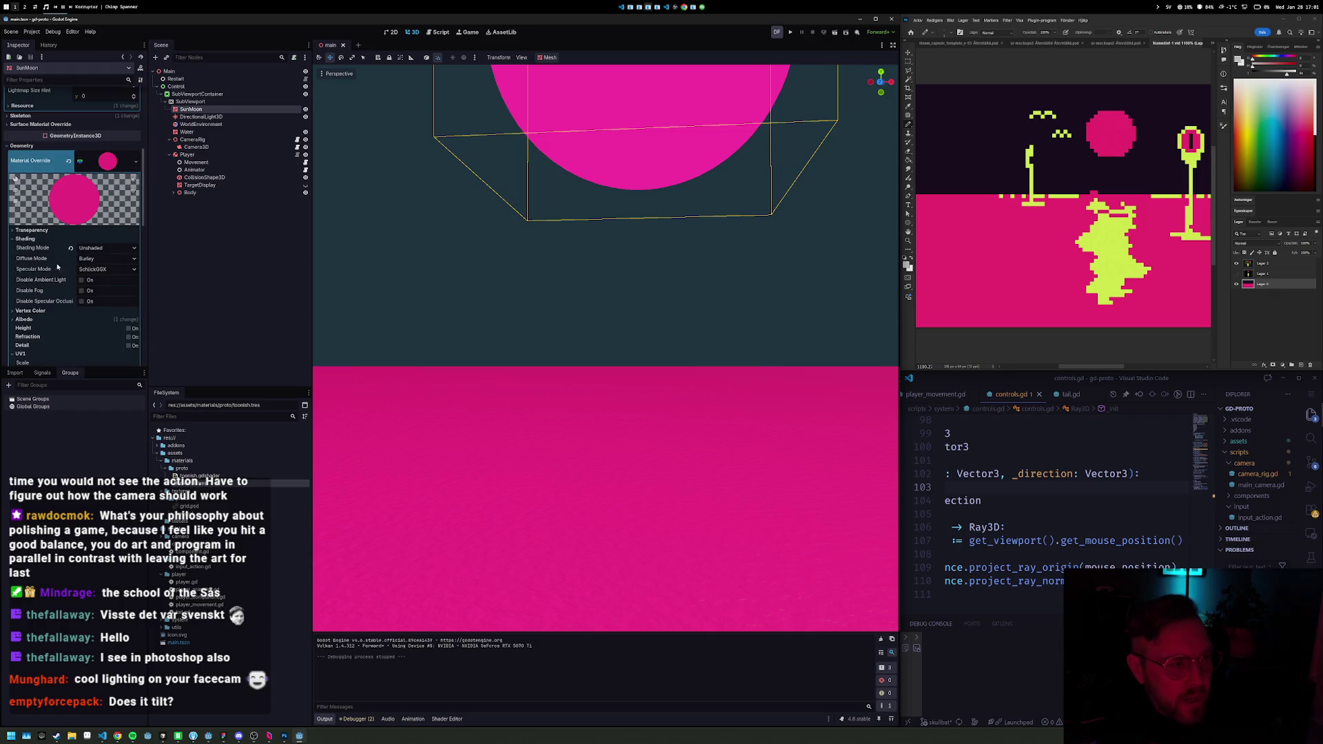
scroll(46, 246, down, 1)
click(36, 285)
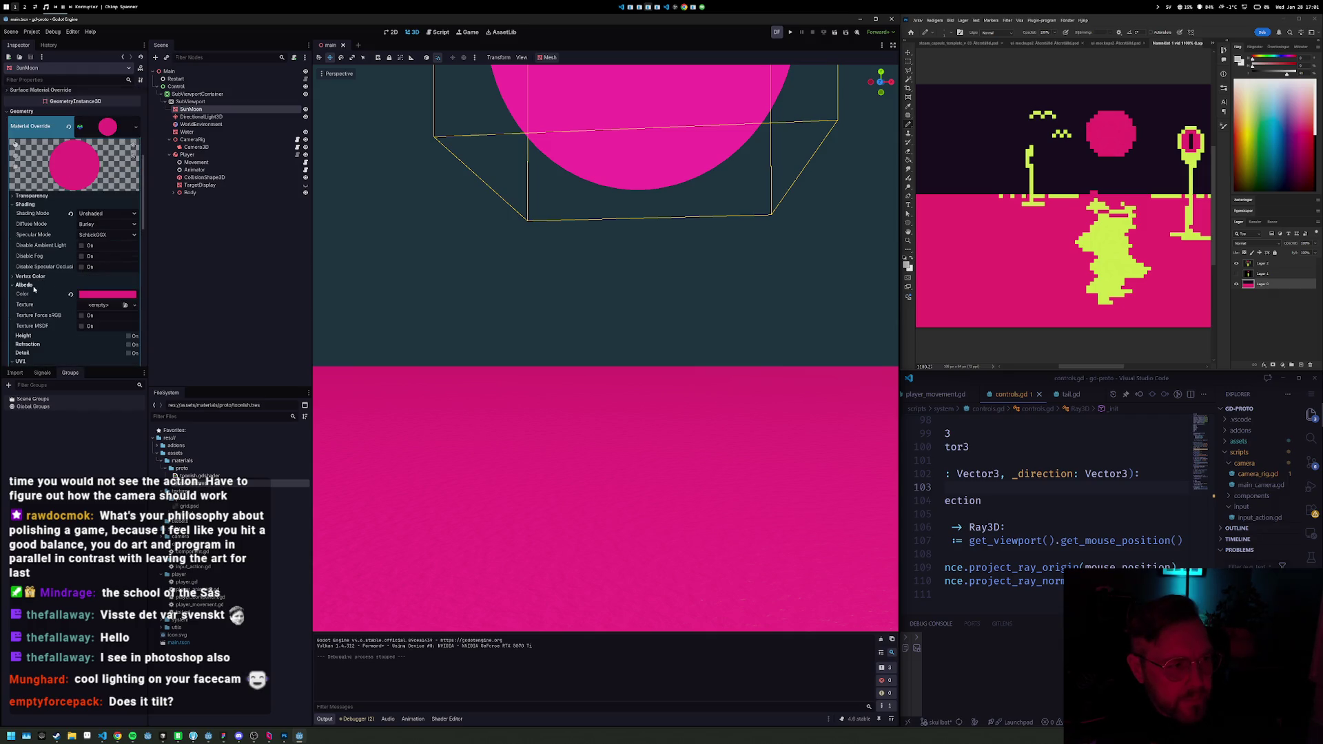
click(112, 297)
drag(153, 346, 155, 358)
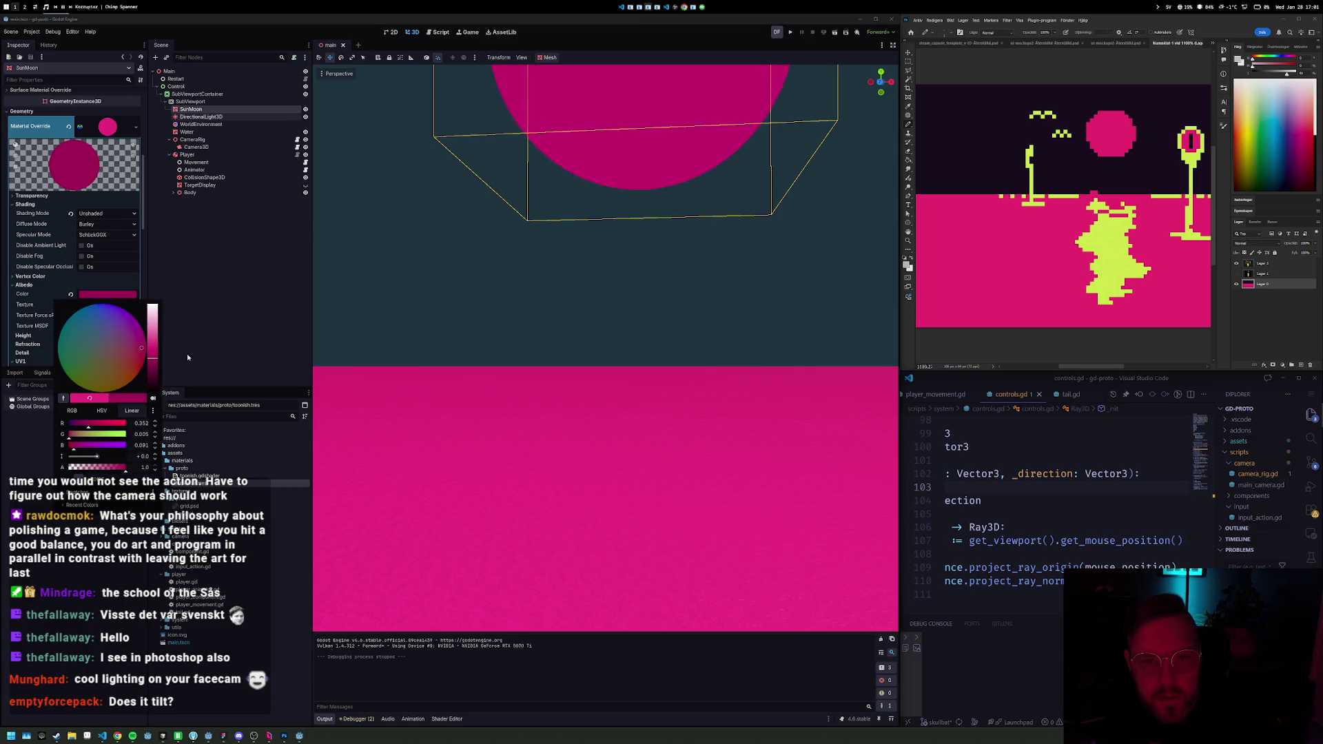
click(686, 42)
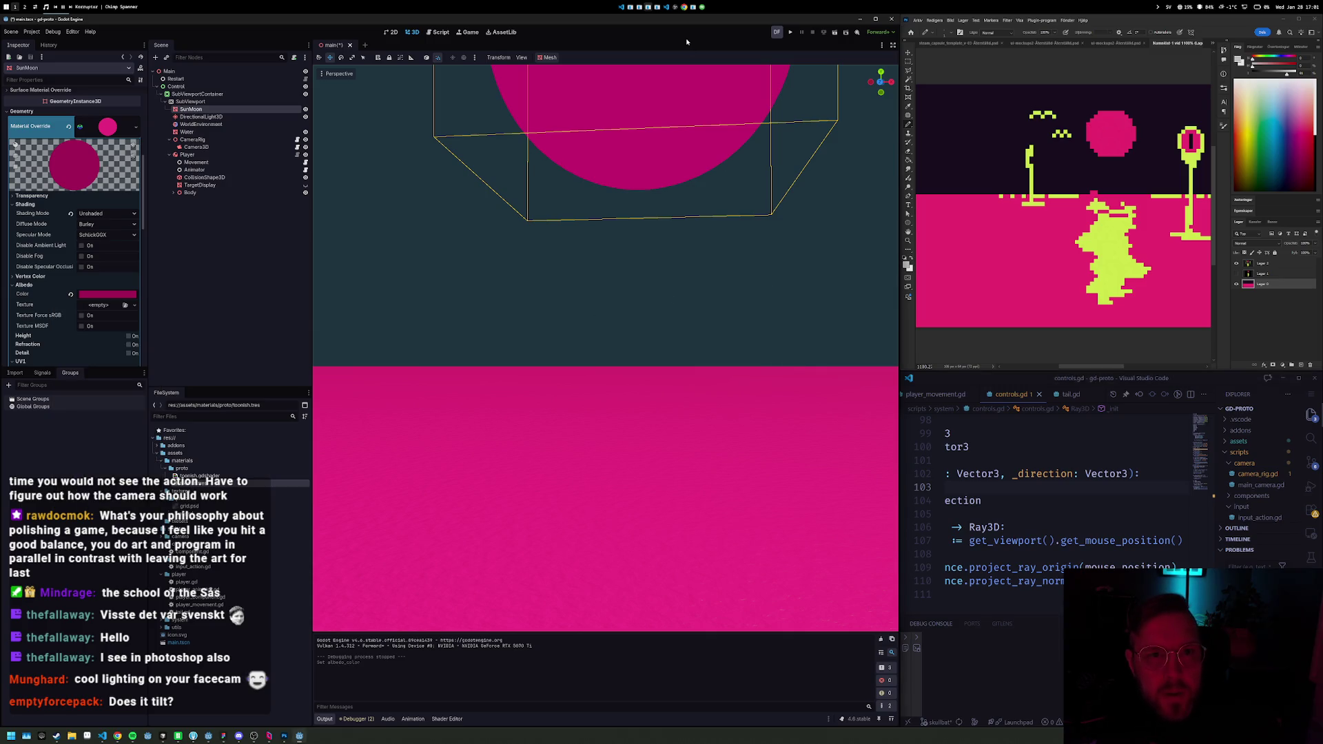
Step: Select DirectionalLight3D, raise it above the water and reset its rotation to zero
double_click(199, 117)
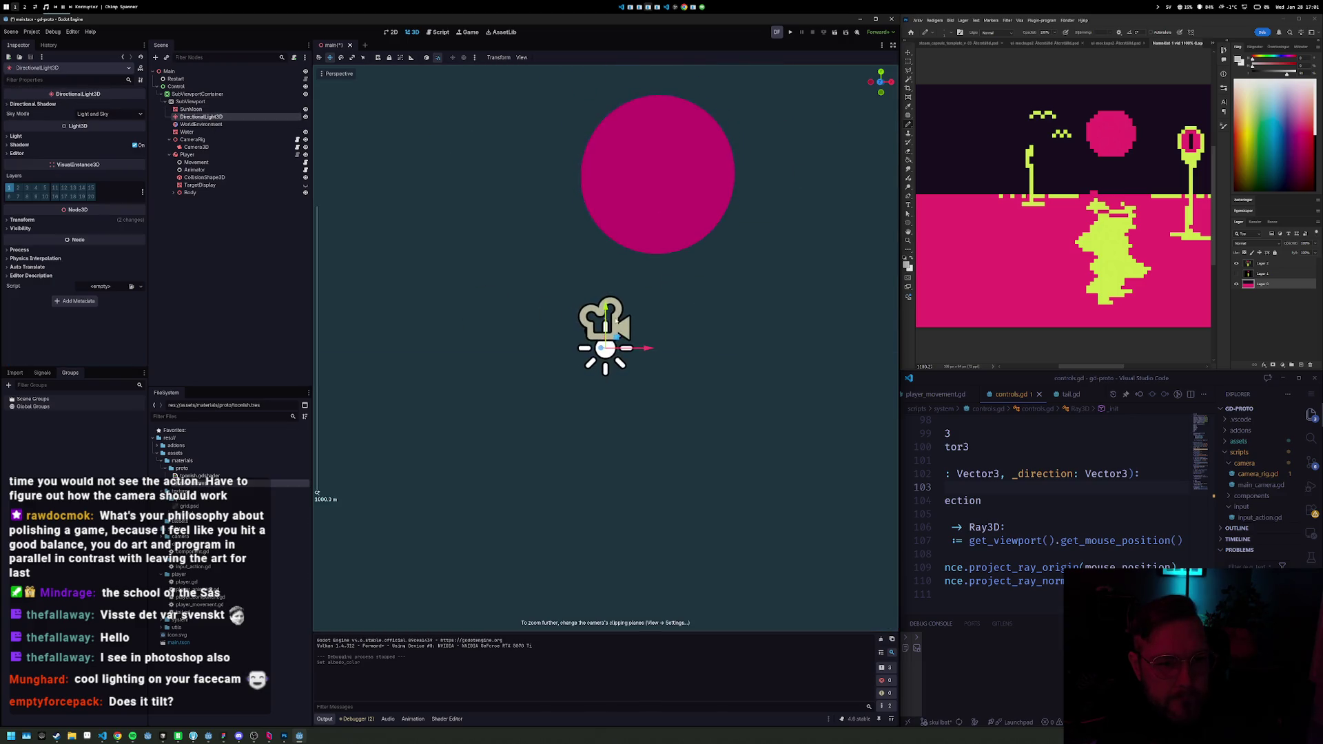
key(e)
key(w)
drag(605, 314, 614, 231)
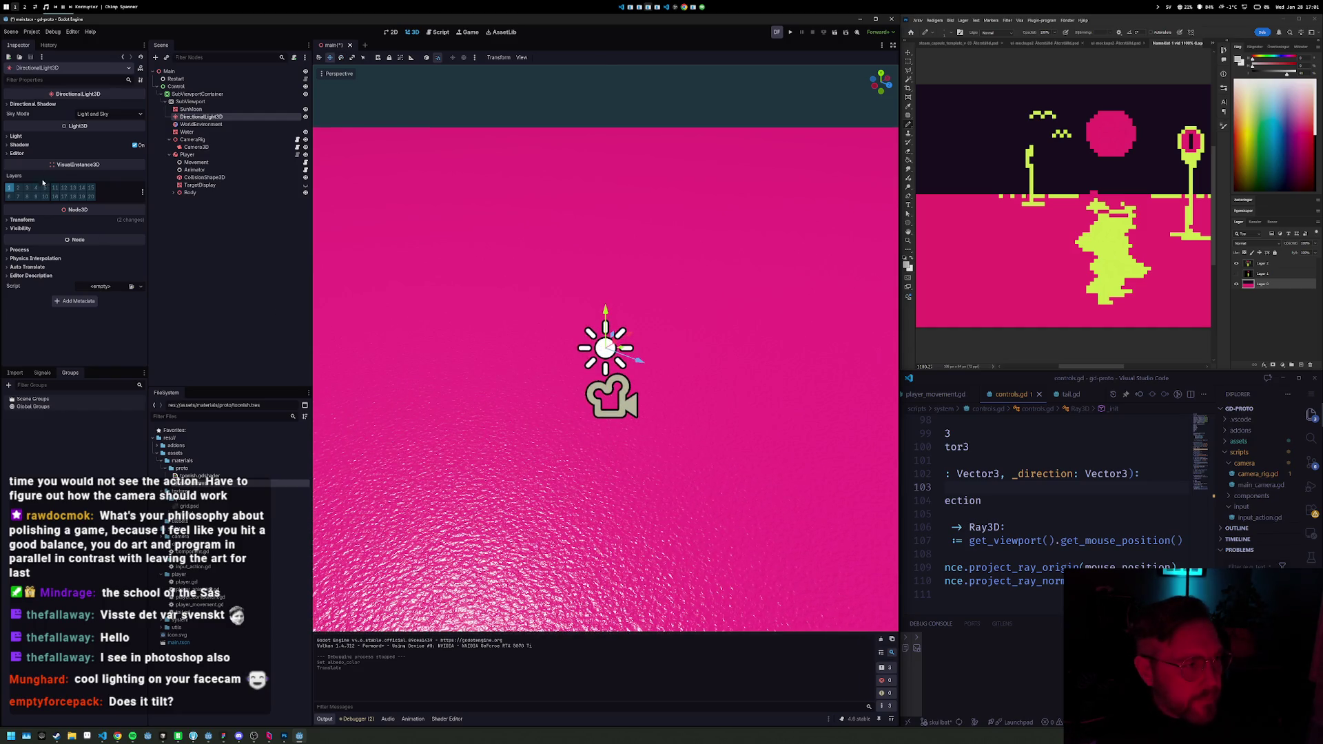
click(22, 220)
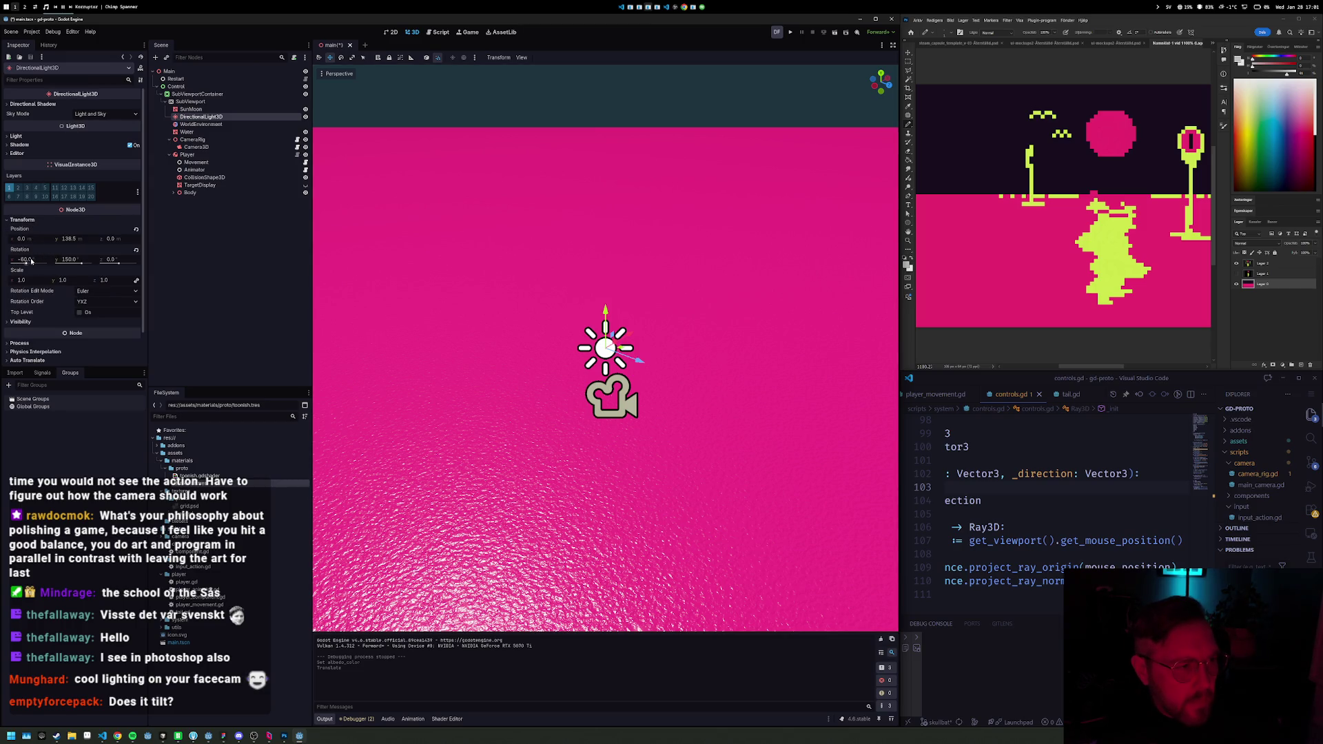
click(136, 250)
scroll(556, 370, up, 5)
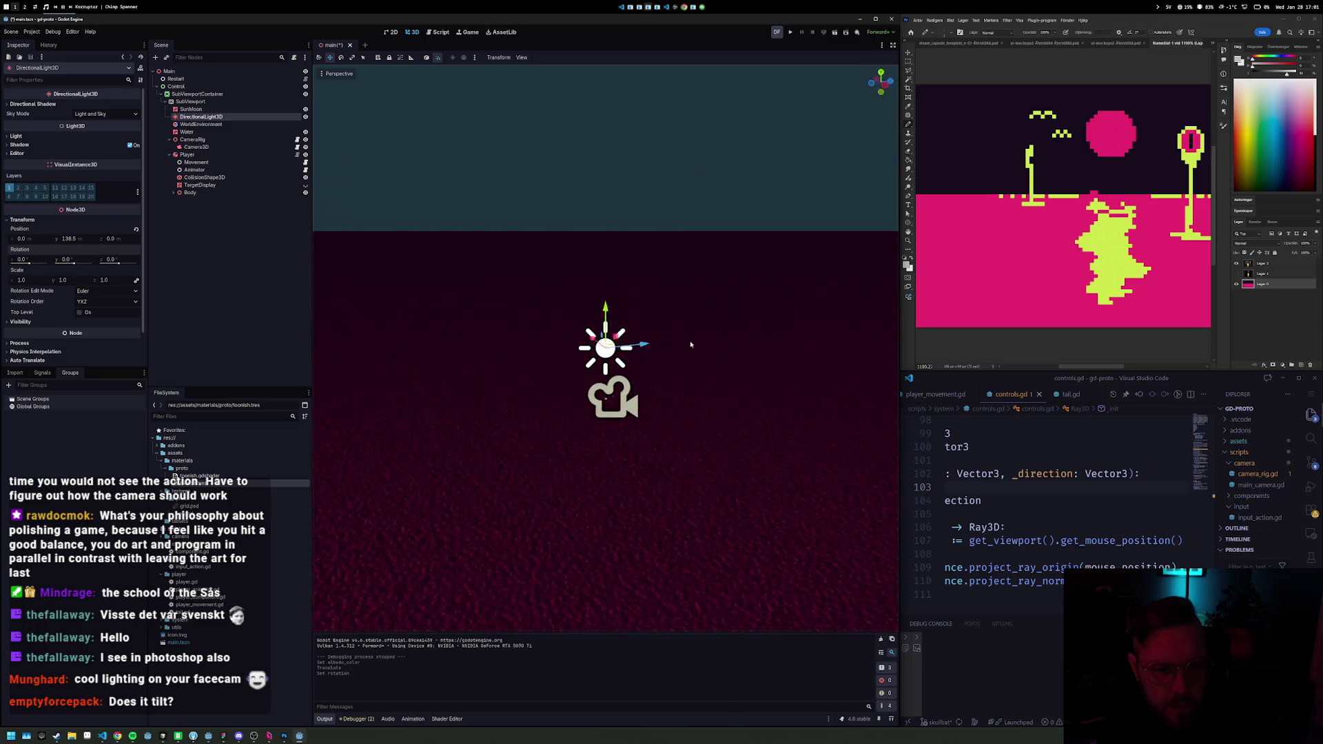
mouse_move(708, 352)
mouse_down()
mouse_move(638, 366)
mouse_move(673, 357)
mouse_move(885, 124)
mouse_up()
Step: Tilt the light down to -15 degrees on X and test-run the game
key(e)
key(ctrl+z)
key(ctrl+z)
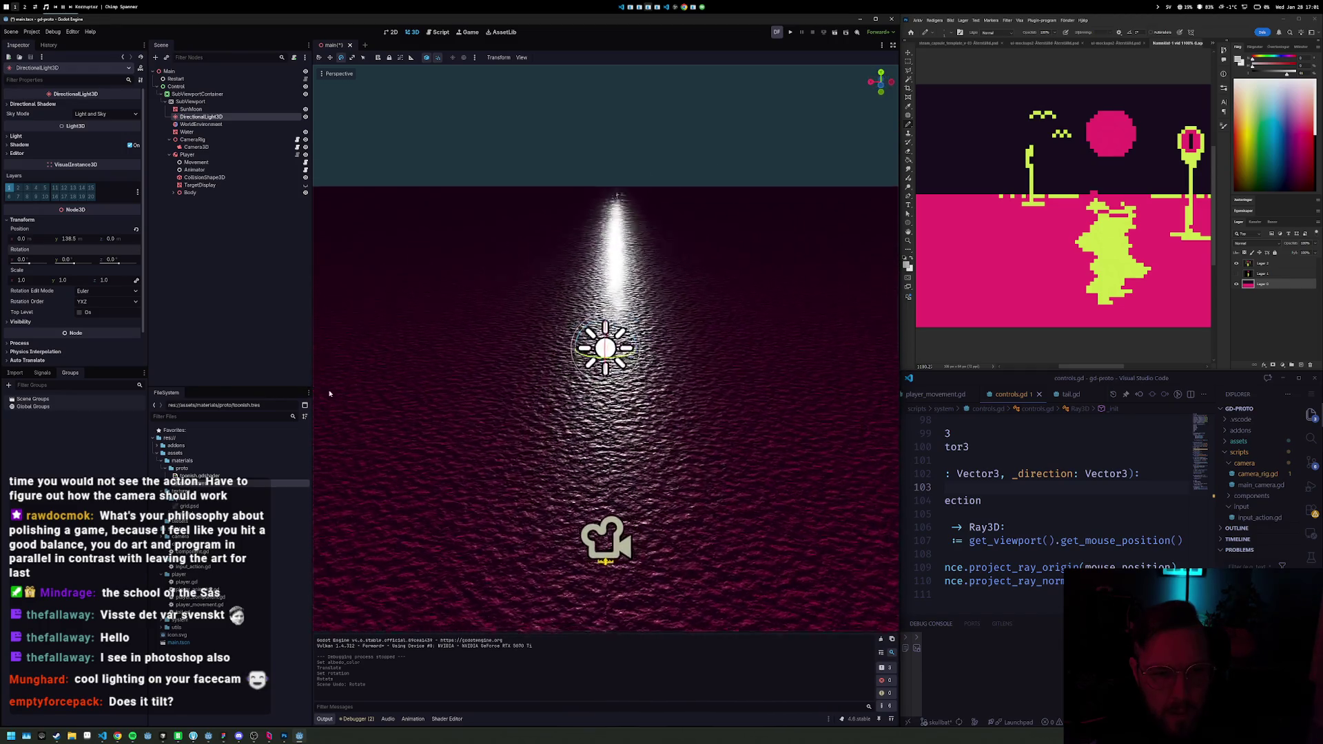
drag(318, 395, 296, 386)
key(r)
click(660, 349)
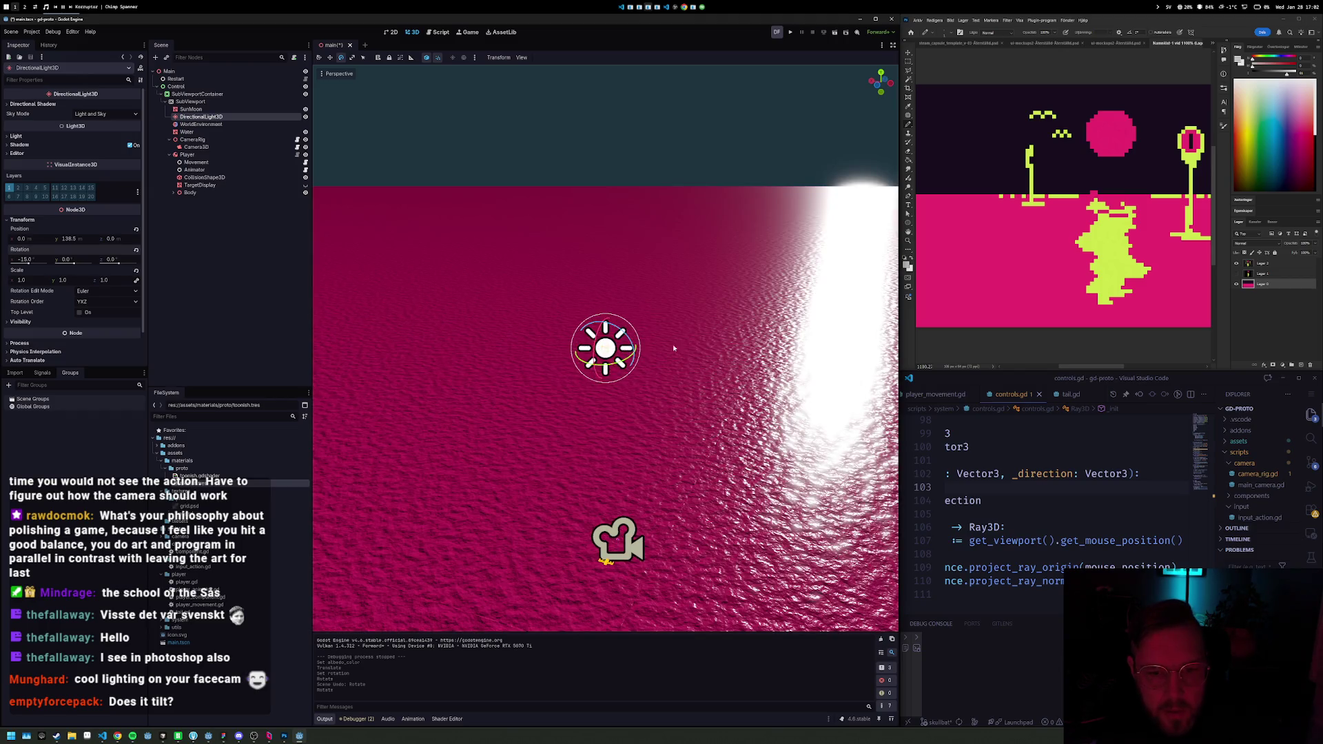
key(F5)
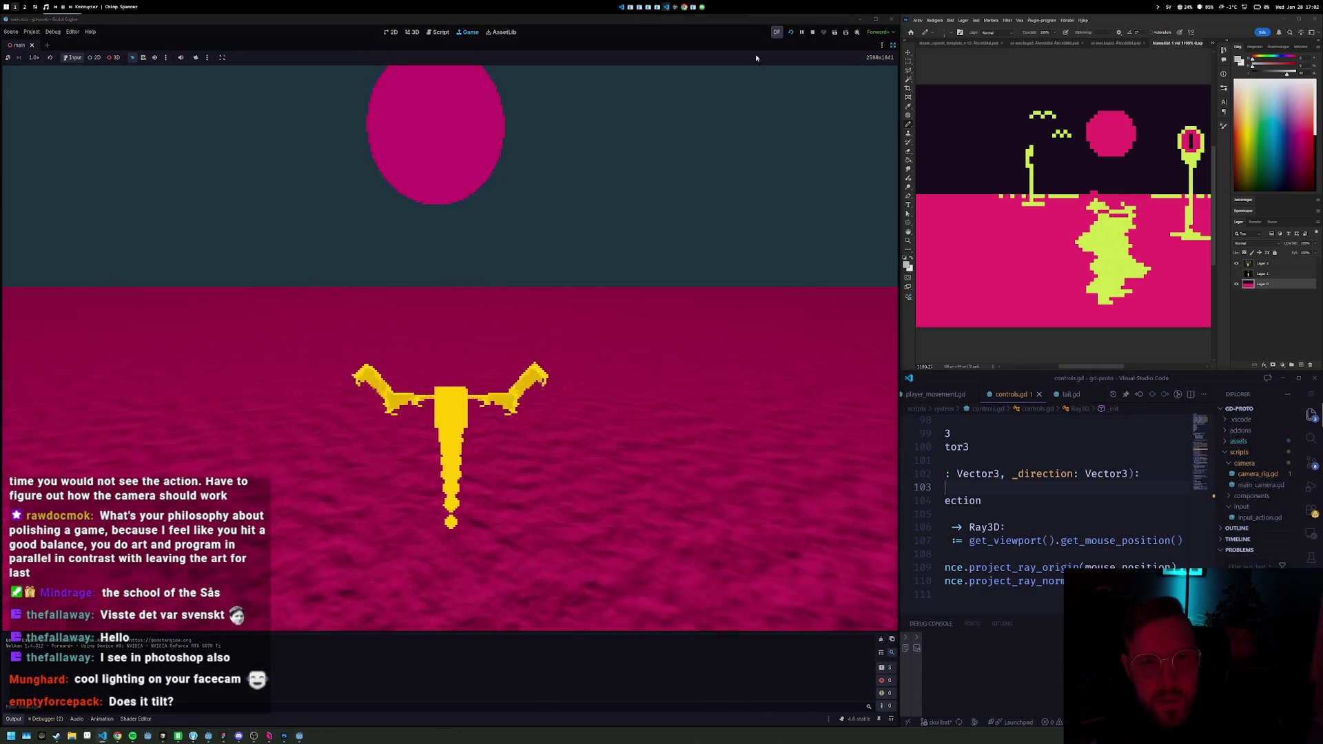
click(812, 31)
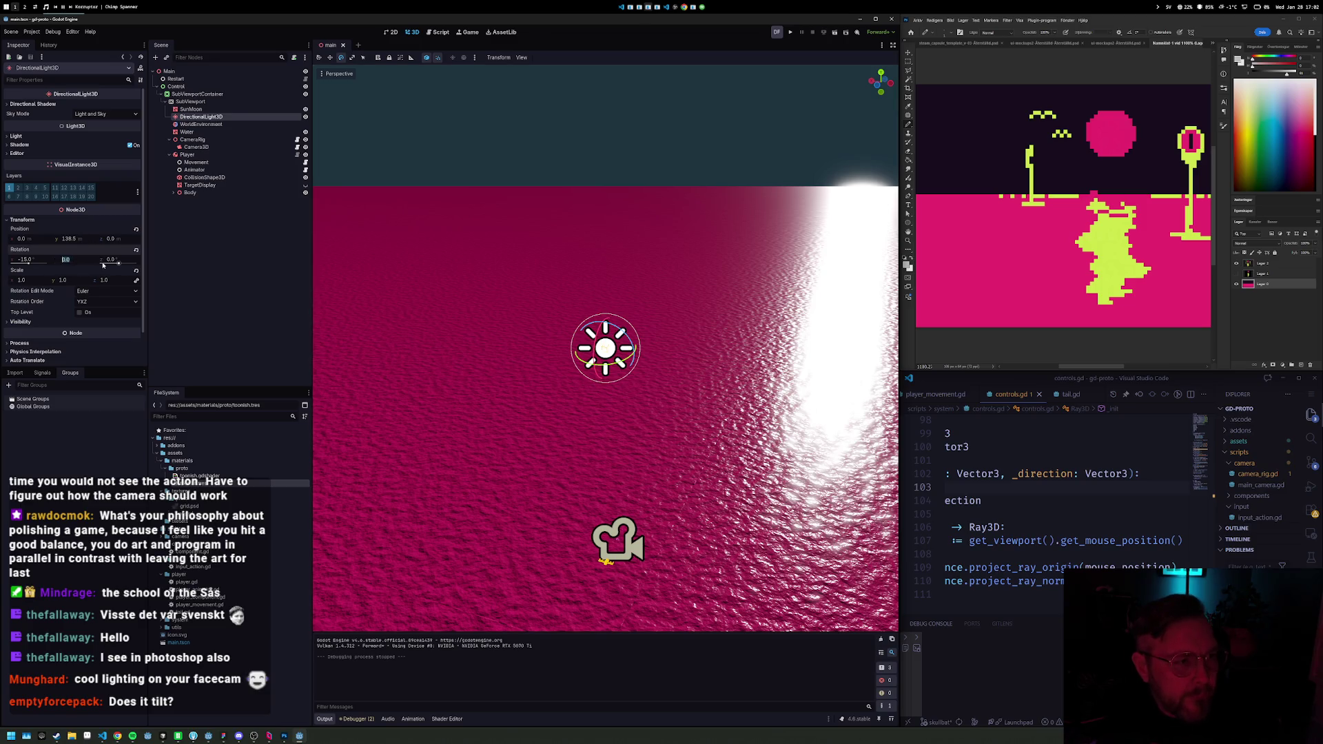
Step: Set the light's Y rotation to 180 so the glare falls beneath the sun
text(180)
key(Return)
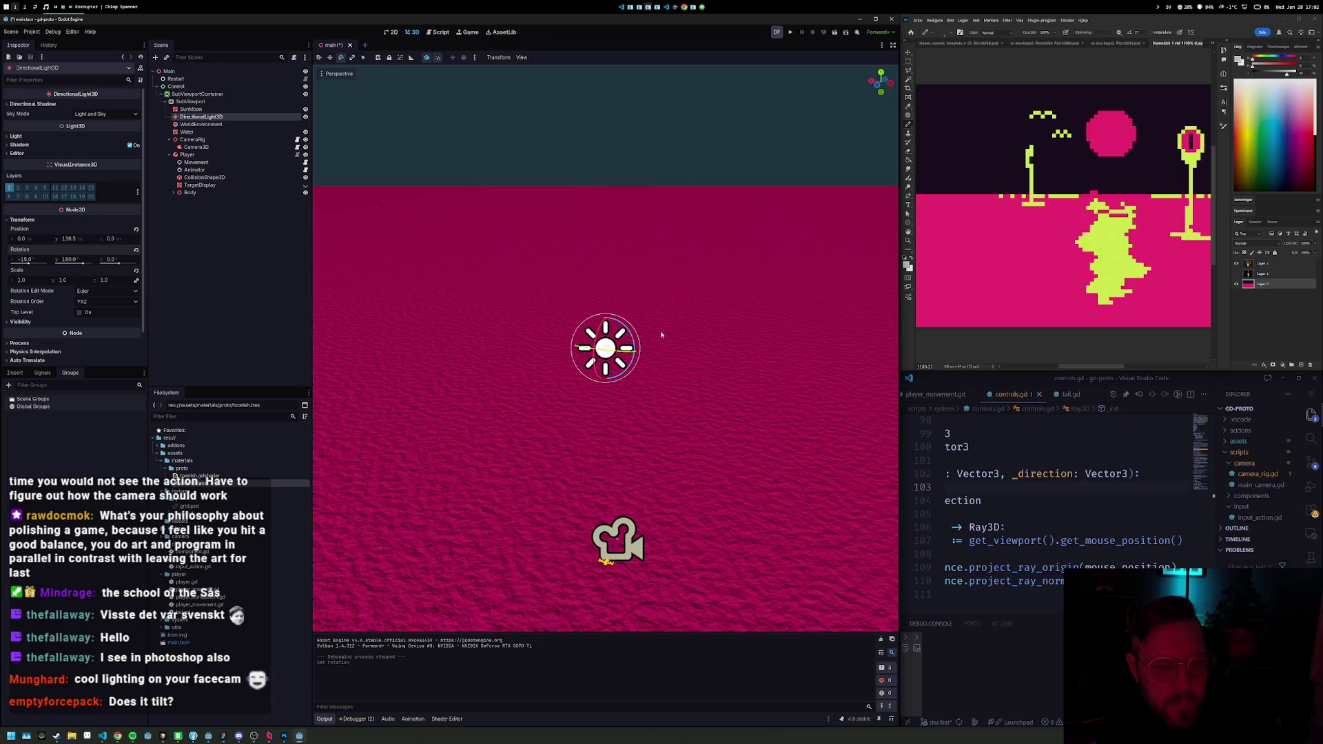
mouse_move(541, 345)
mouse_down()
mouse_move(617, 303)
mouse_move(612, 261)
mouse_up()
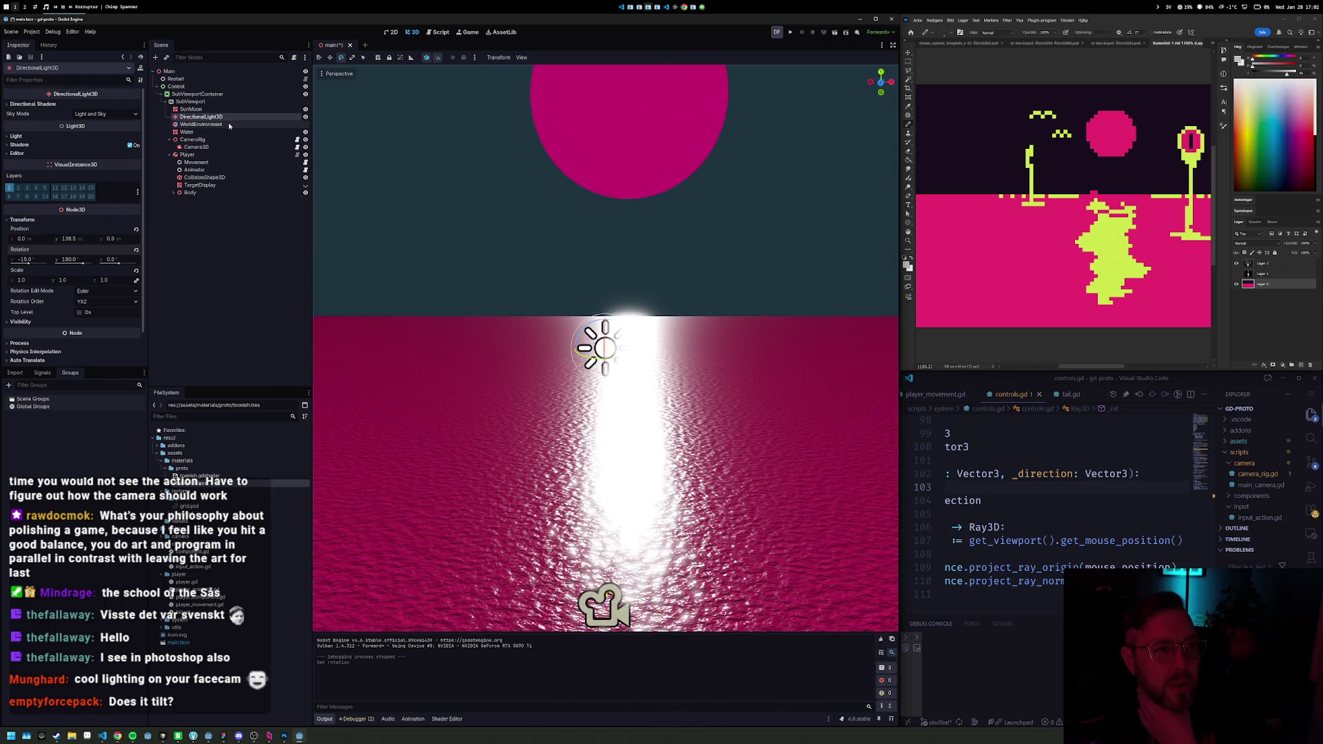
Step: Select Water, collapse its material's Normal Map section, then reselect DirectionalLight3D
click(188, 132)
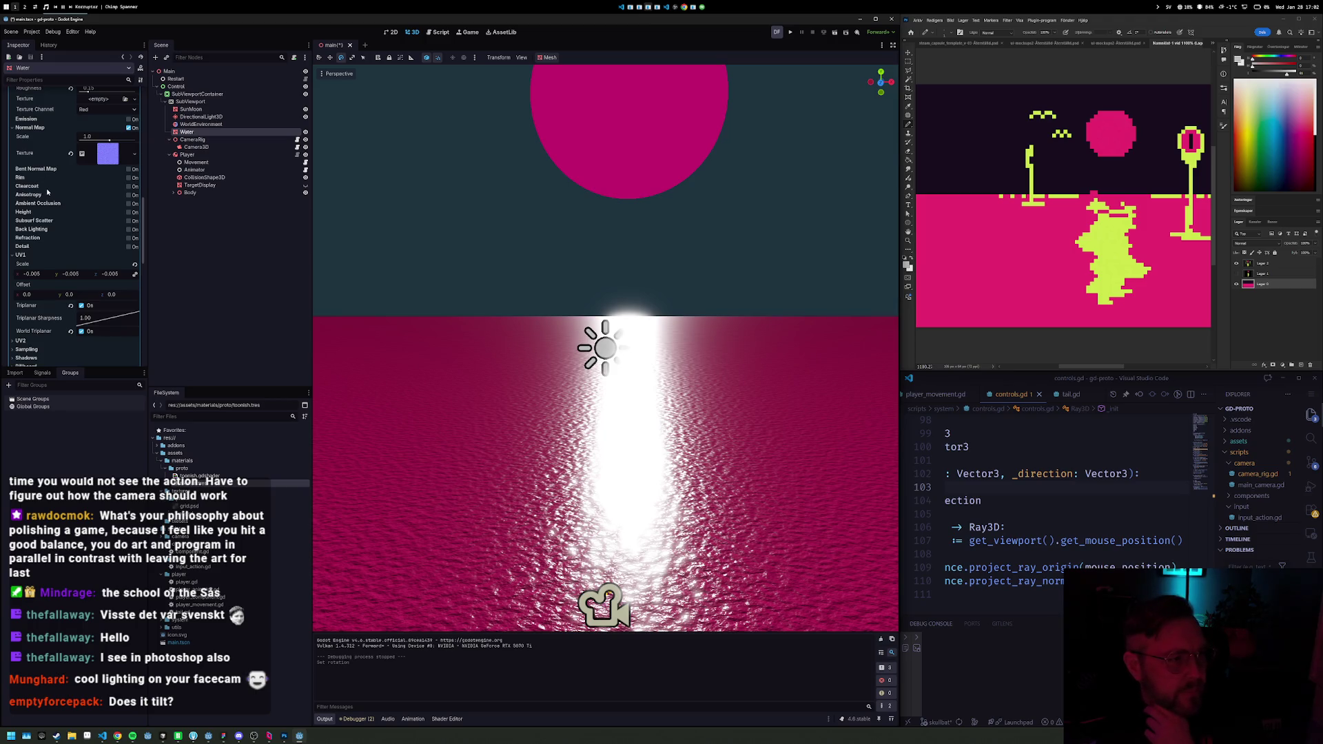
scroll(62, 211, up, 5)
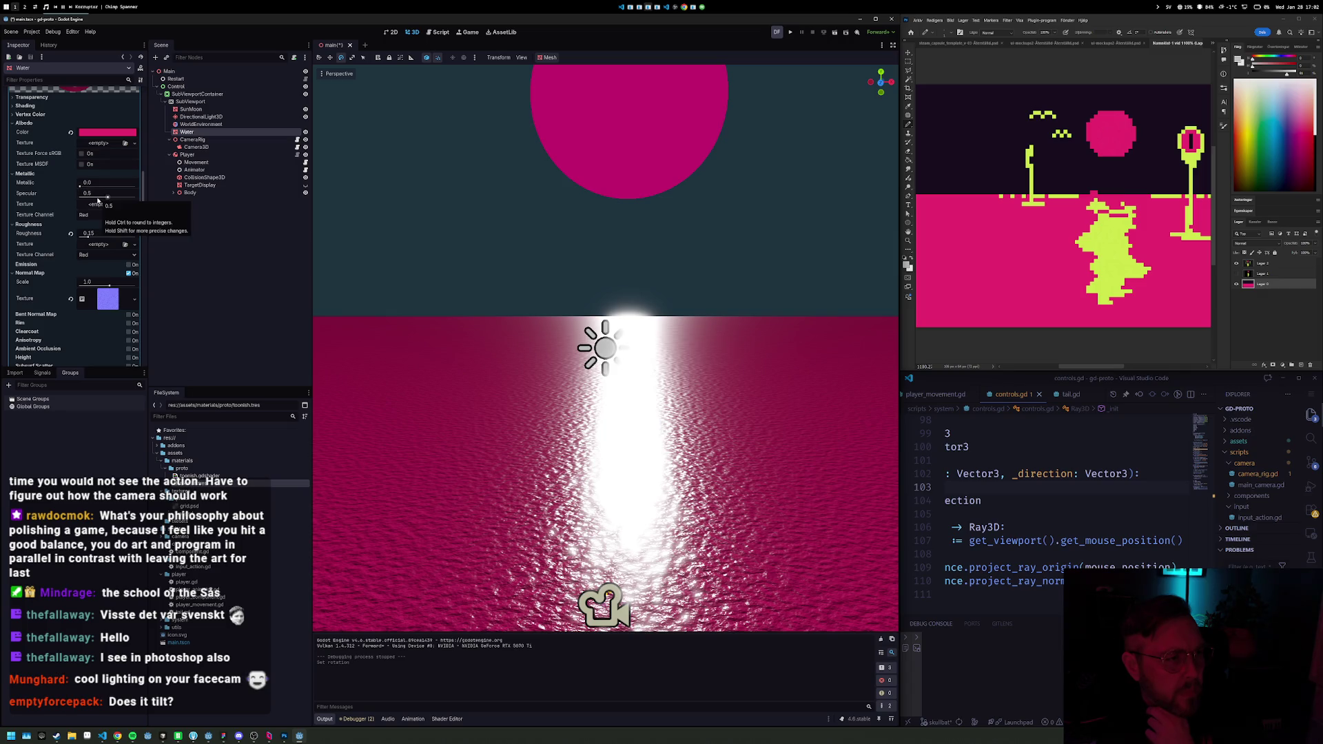
click(37, 274)
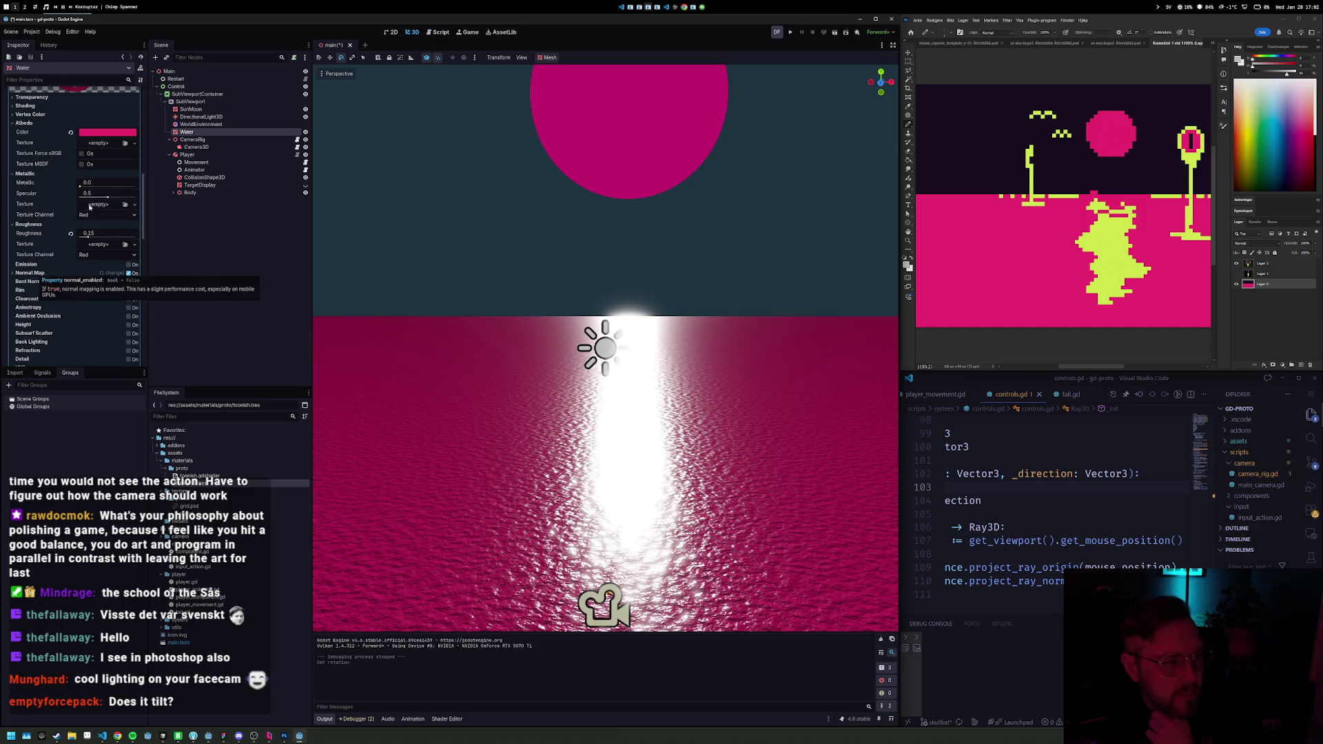
click(200, 117)
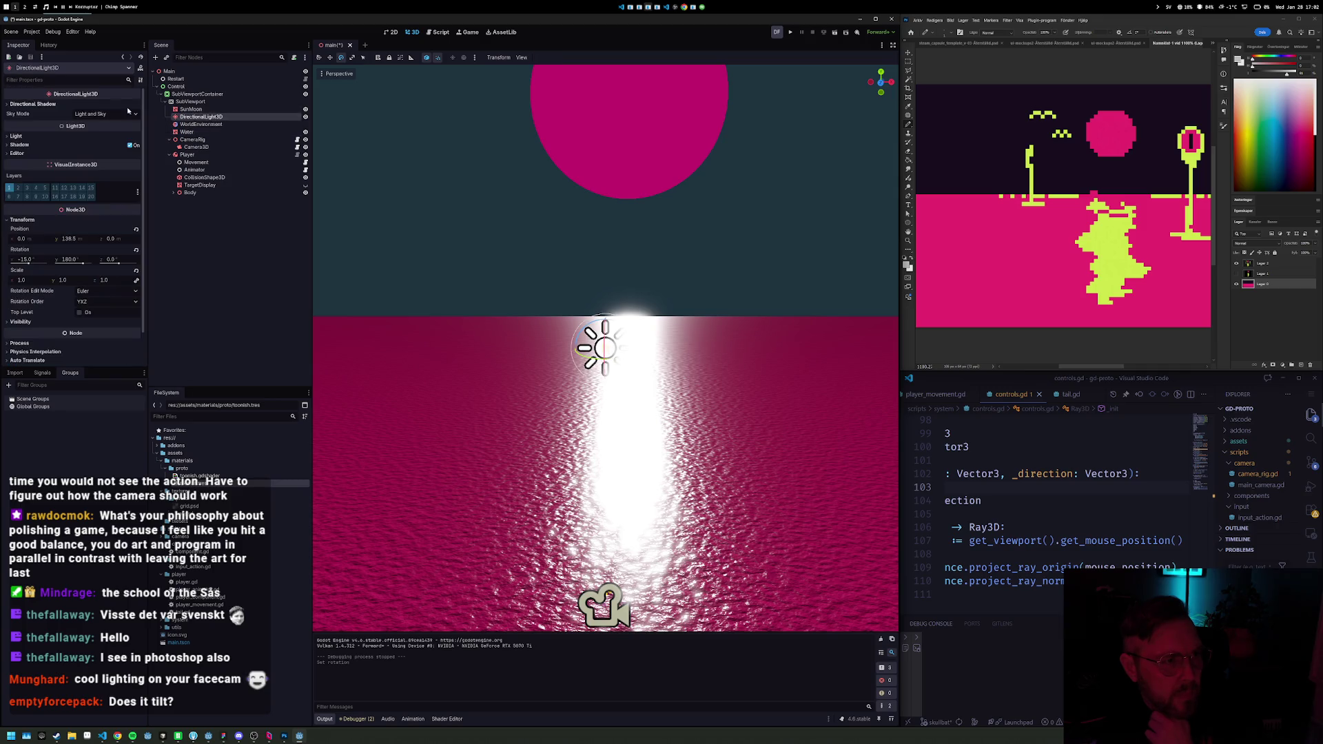
Step: Change the DirectionalLight3D colour to yellow and run the game
click(19, 138)
click(107, 146)
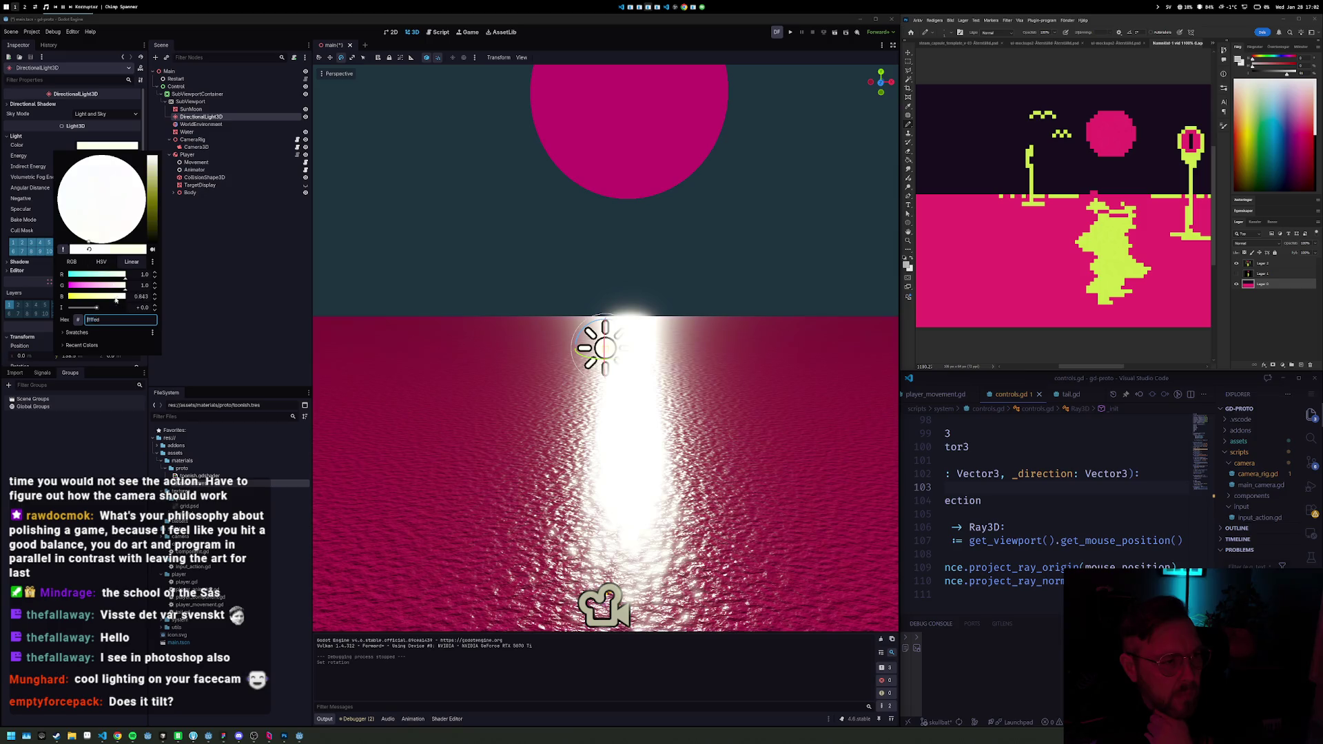
drag(117, 296, 68, 297)
click(756, 38)
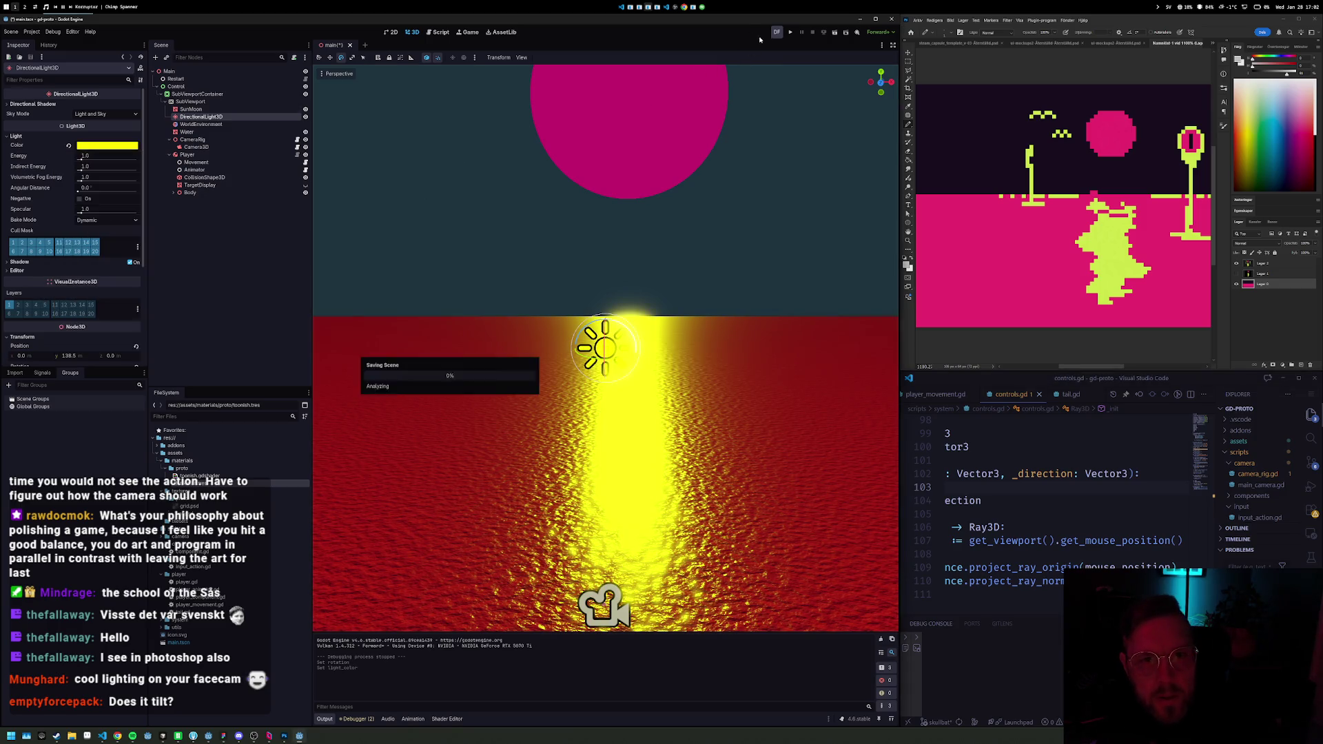
key(F5)
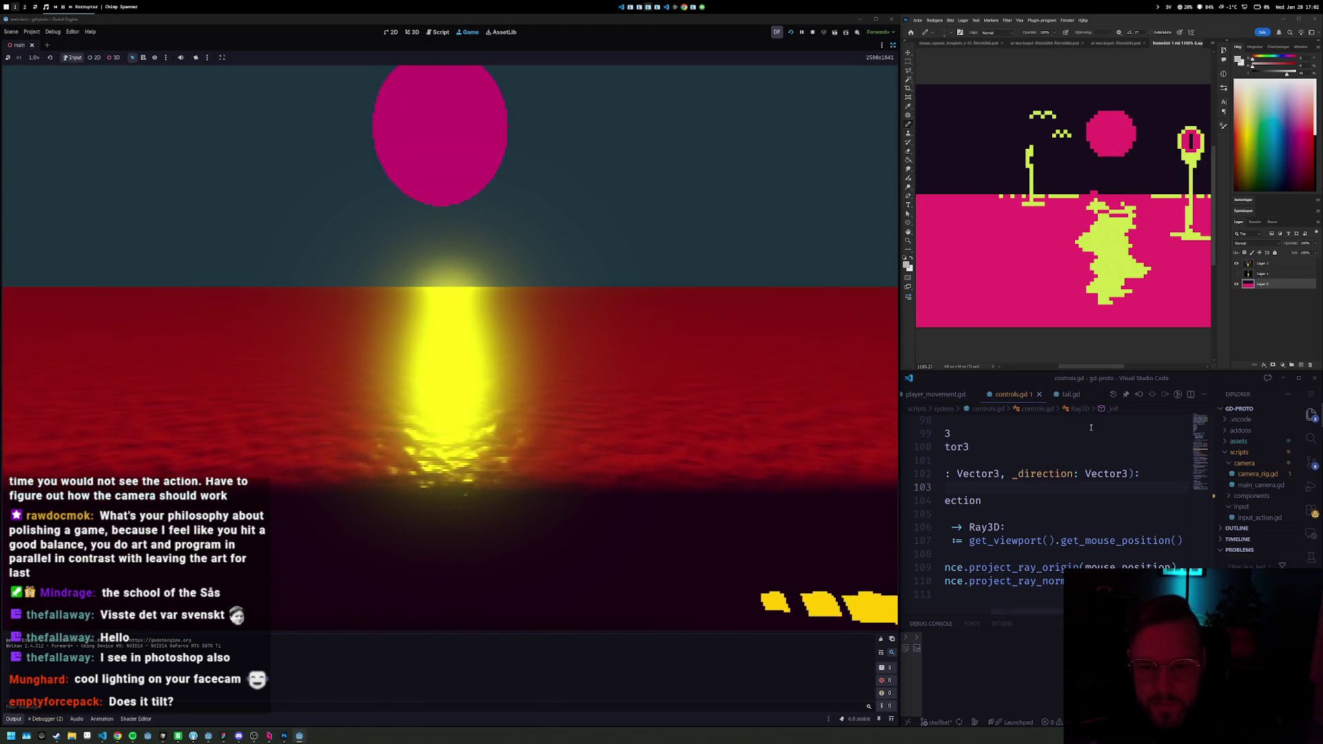
Step: End the test run and fold the CameraRig and Player branches in the Scene dock
click(813, 32)
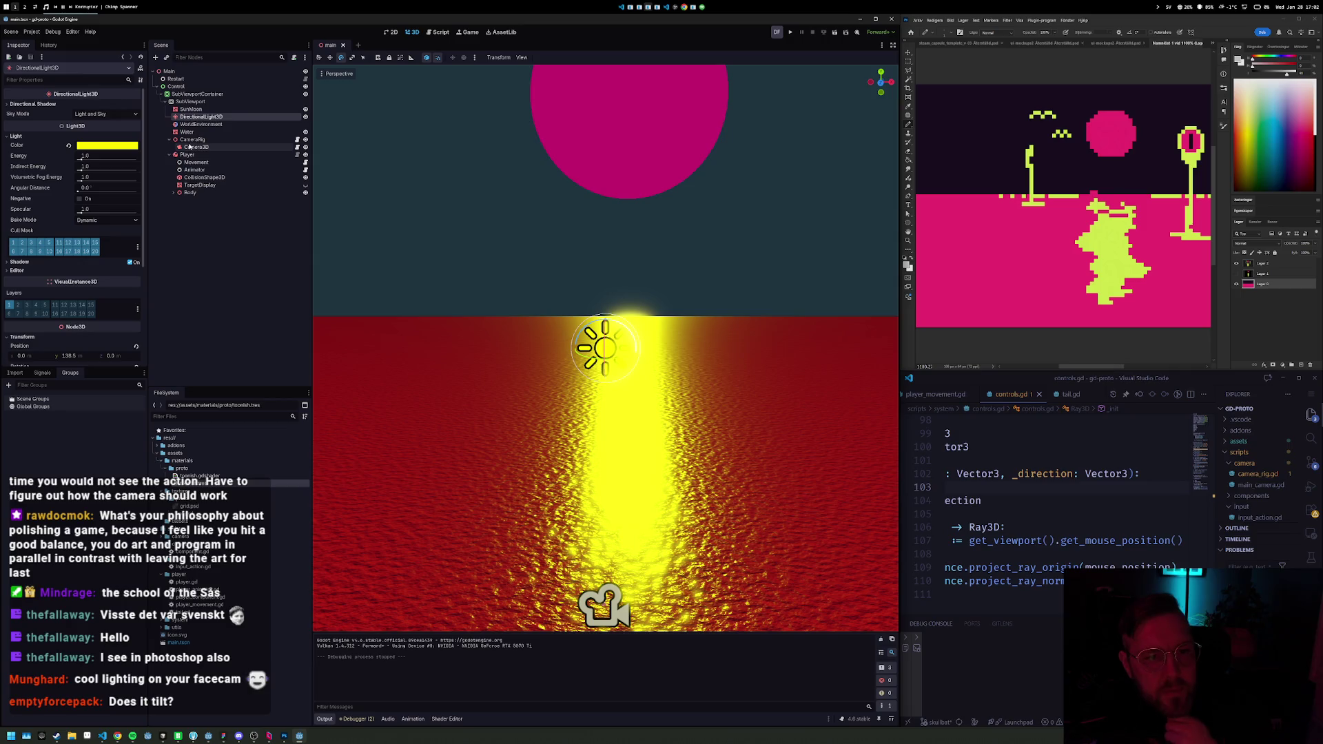
click(169, 140)
click(169, 146)
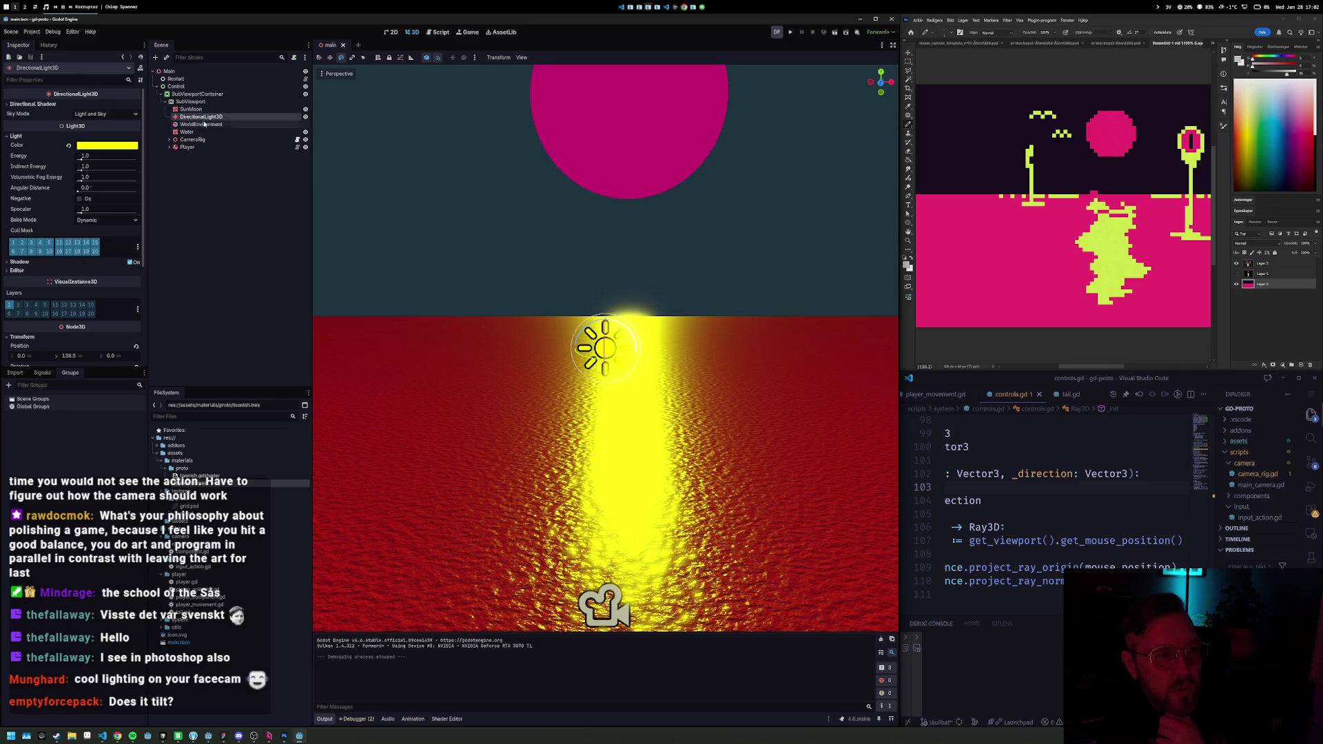
Step: Uncheck the Water material's Normal Map, view its Transparency modes, and minimise Photoshop
click(187, 132)
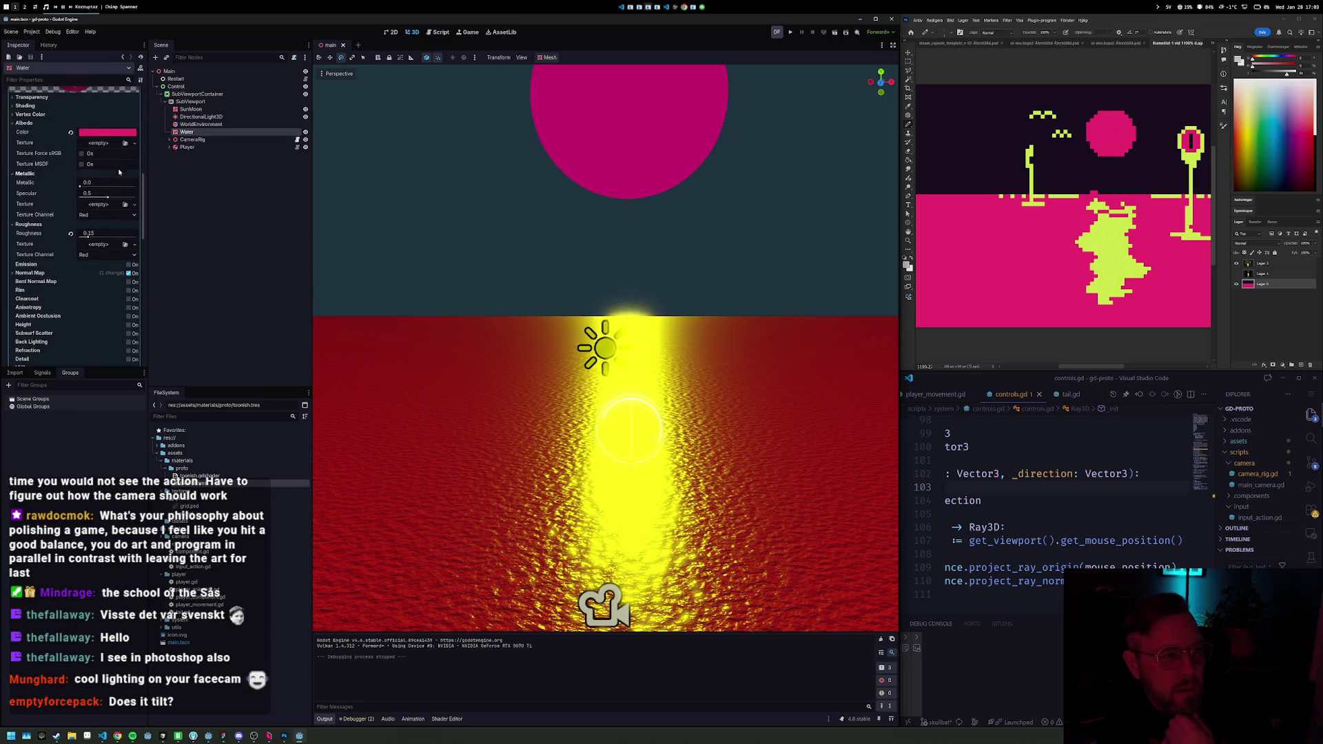
click(131, 273)
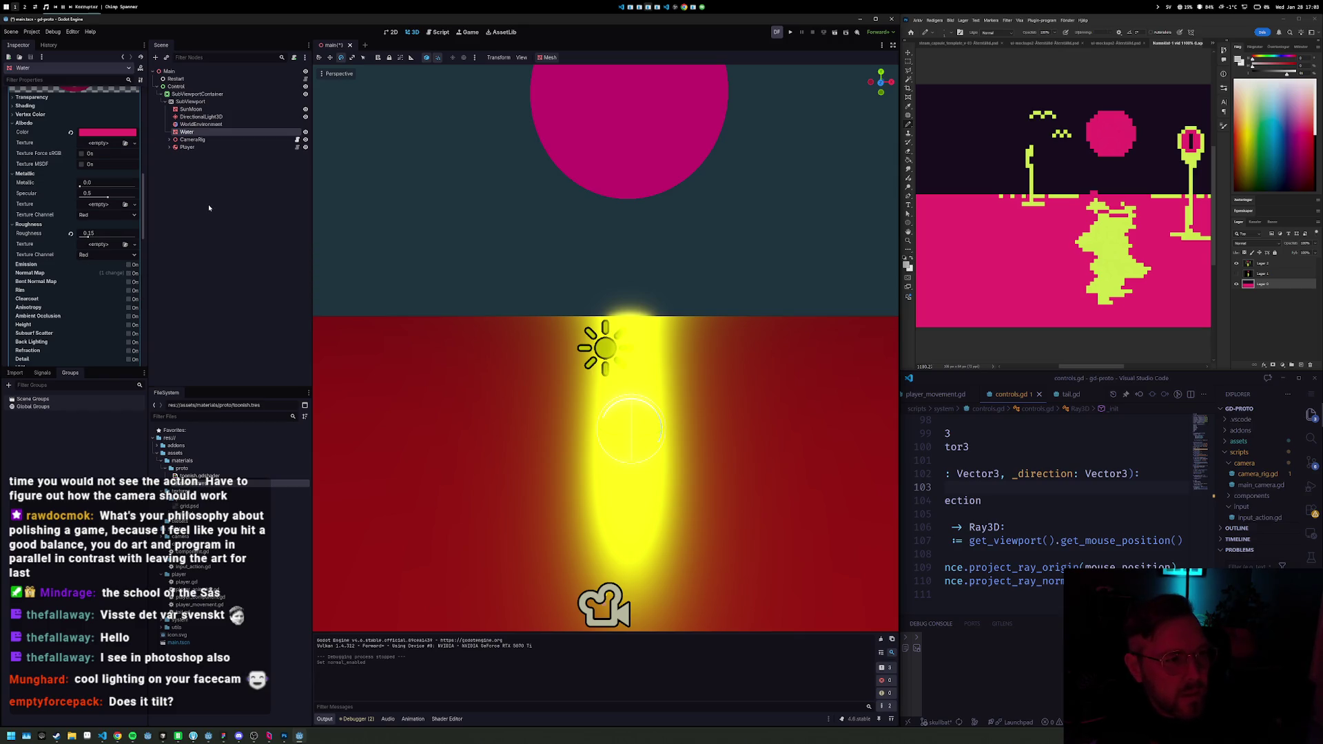
scroll(103, 179, up, 3)
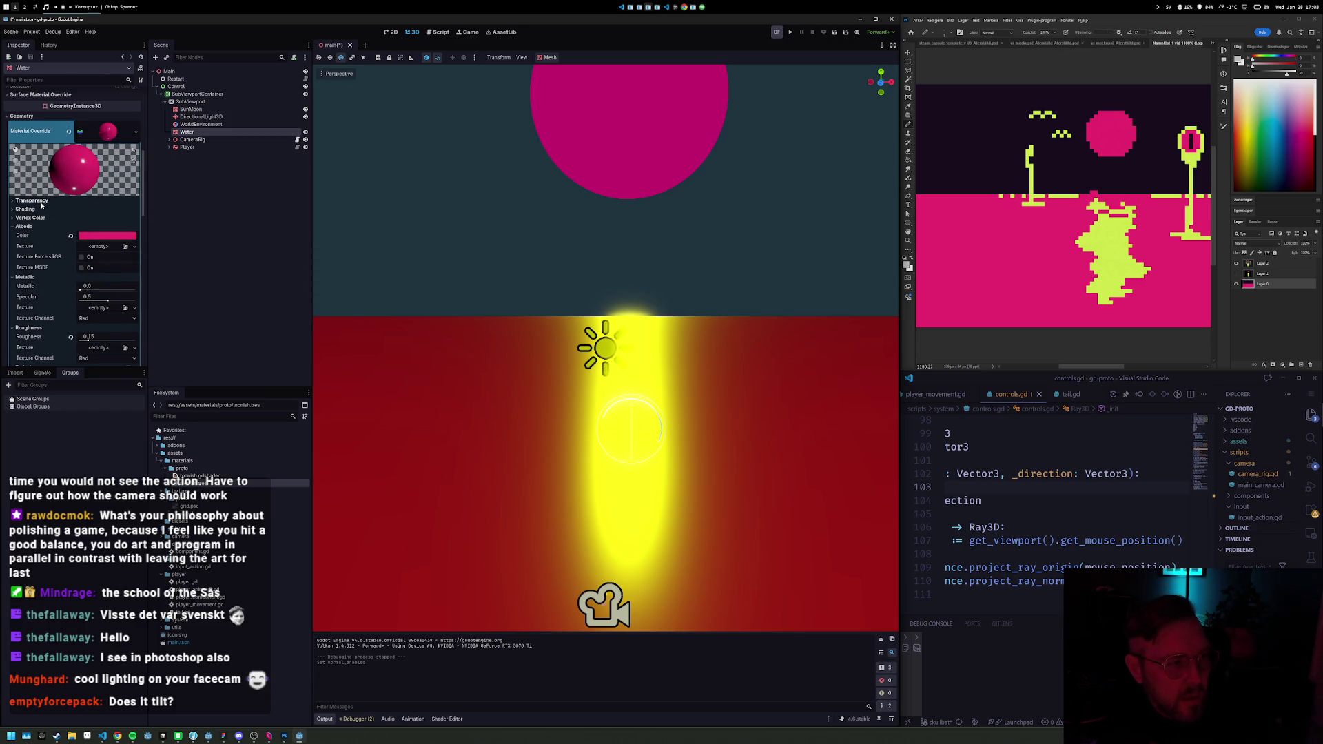
click(32, 201)
click(98, 210)
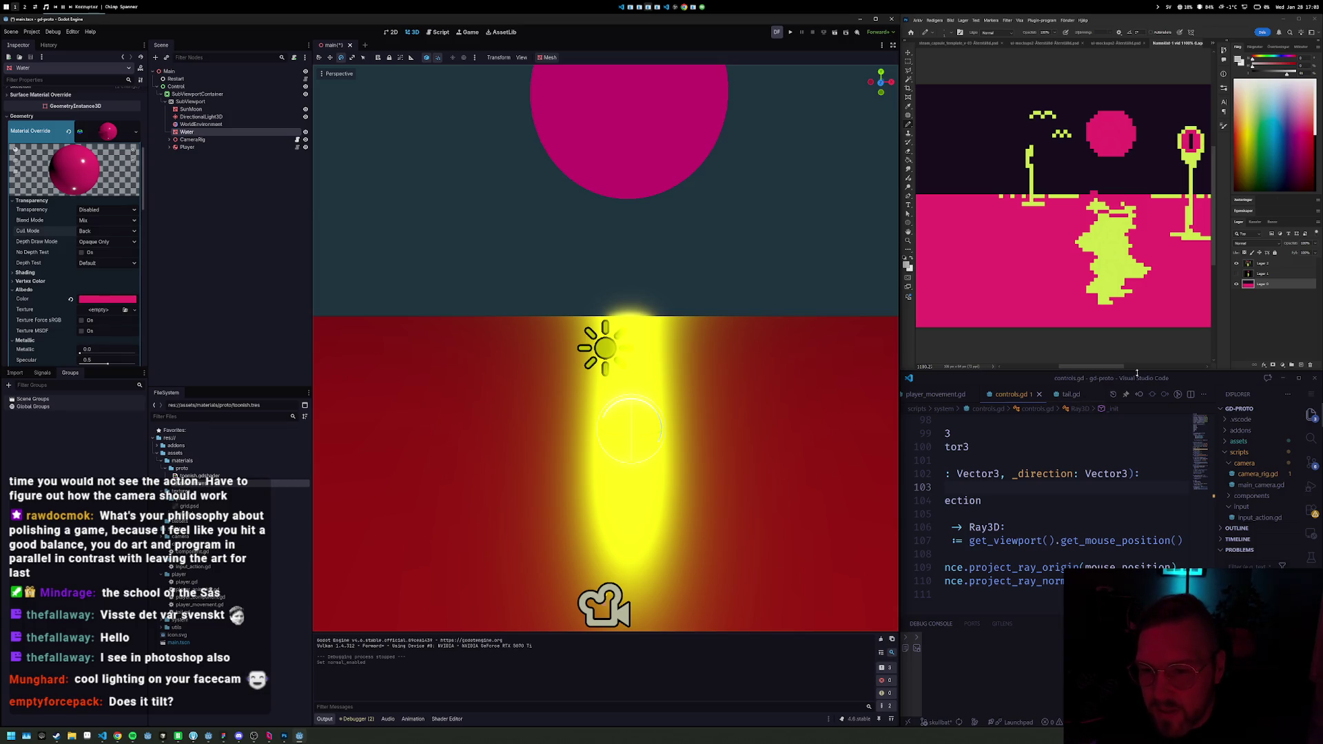
click(1286, 19)
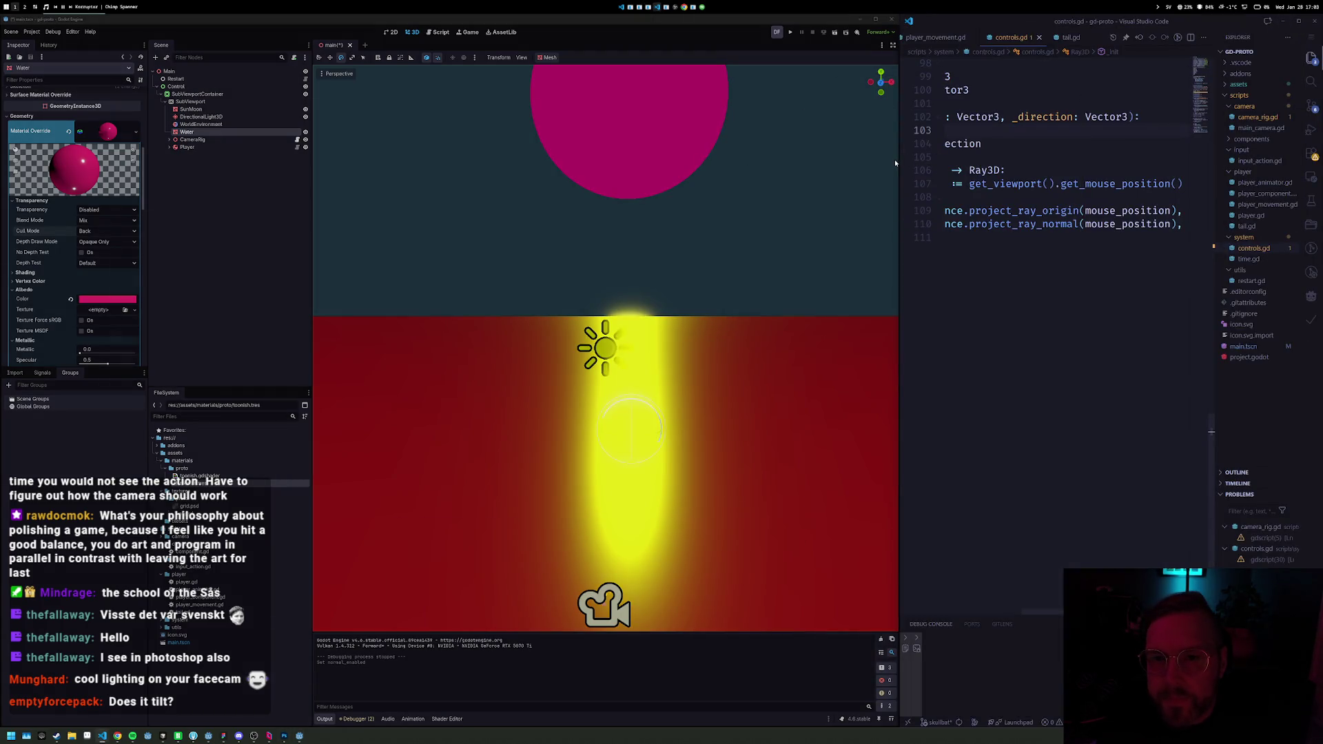
Step: Widen VS Code and open camera_rig.gd on a new line after the camera position lines
drag(899, 163, 694, 165)
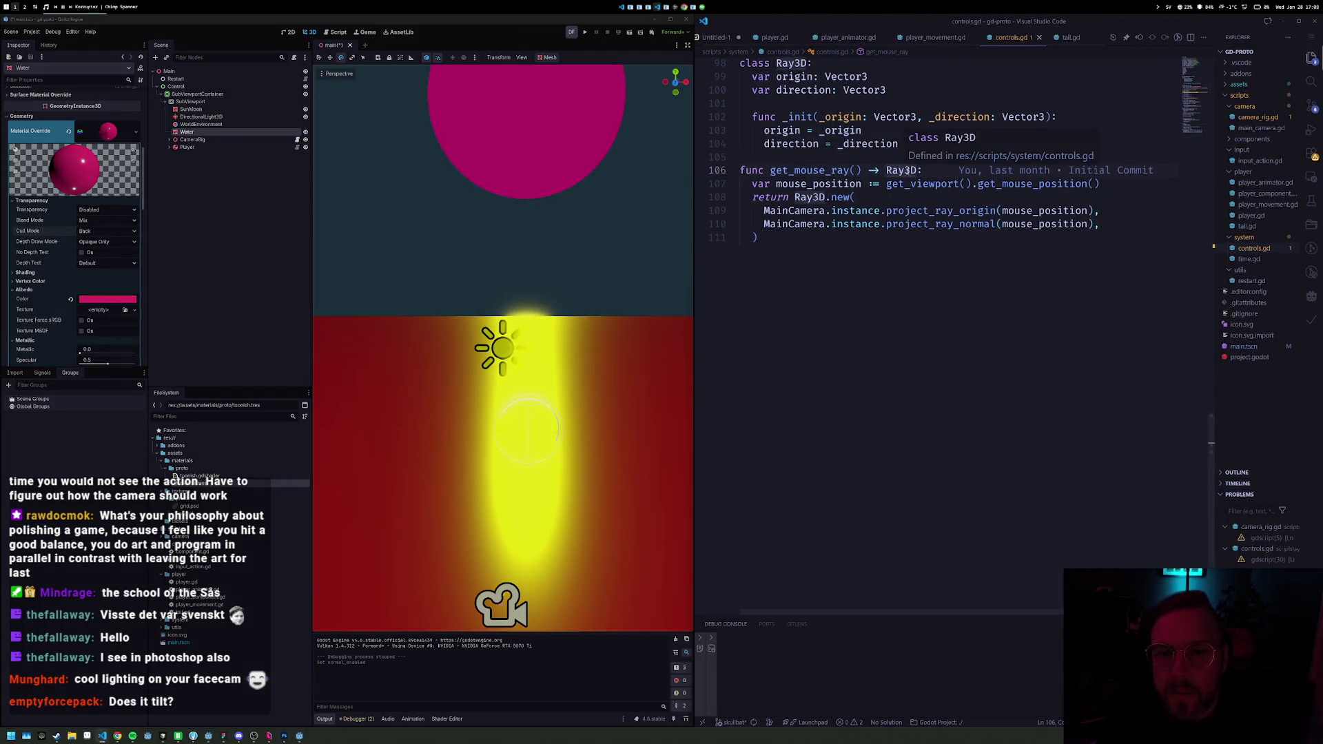
key(ctrl+p)
key(Down)
key(Down)
key(Down)
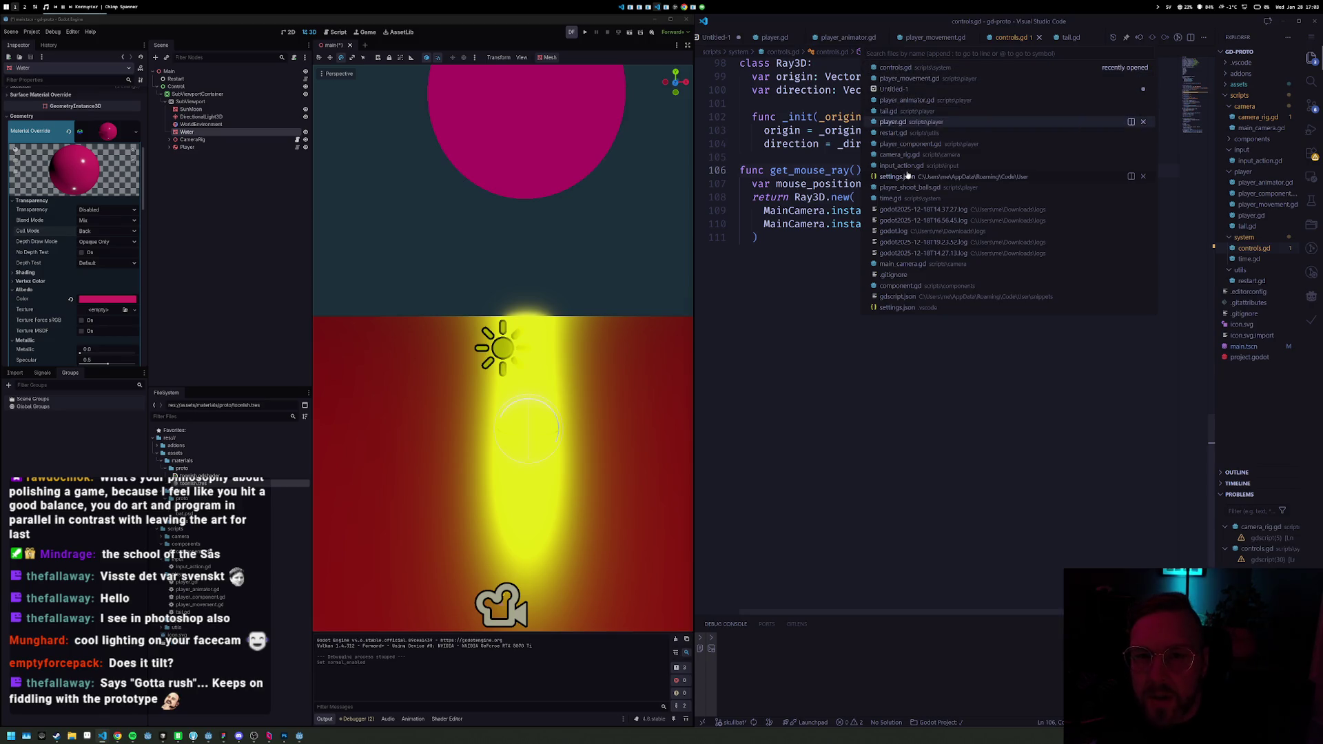
key(Down)
key(Return)
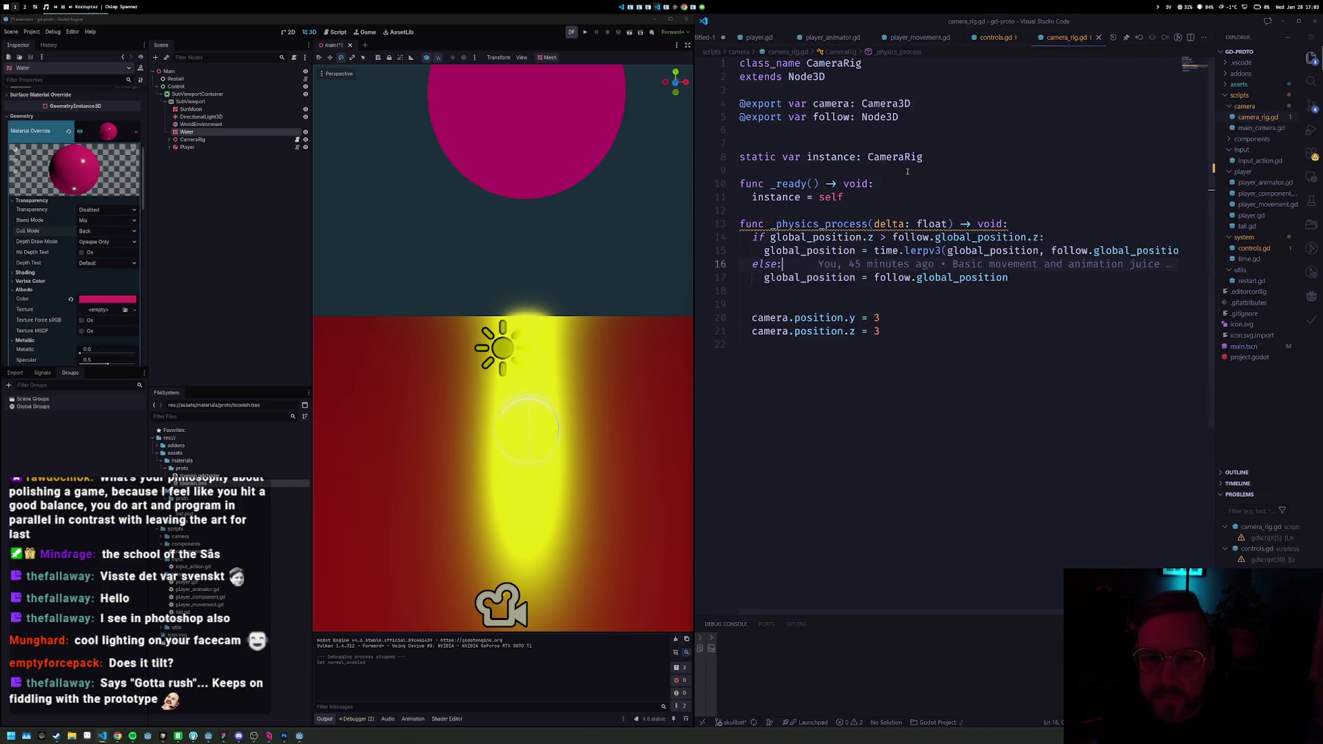
key(Down)
key(Down)
key(Down)
key(End)
key(Return)
Step: Start line 22 as camera.rotation.z = lerp_angle(camera.rotation.z, ...)
text(camera.rota)
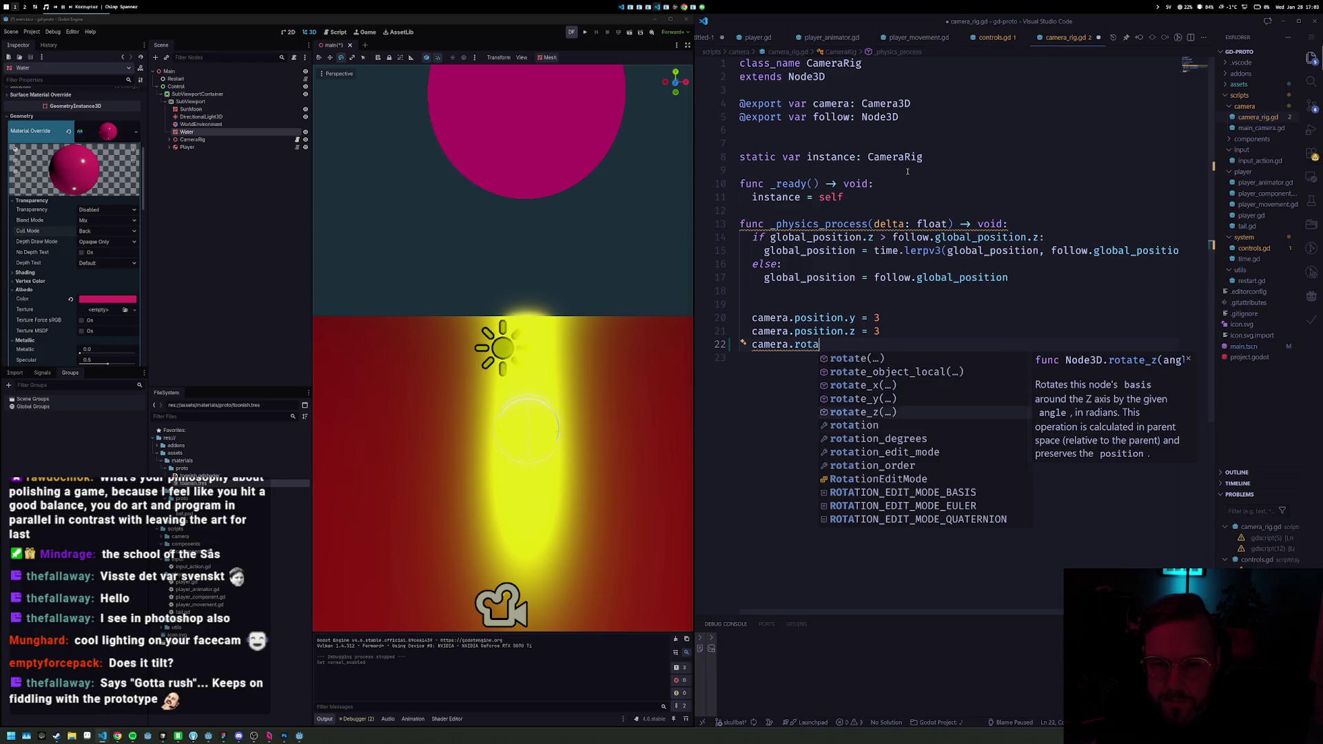
key(Down)
key(Return)
text(.z = )
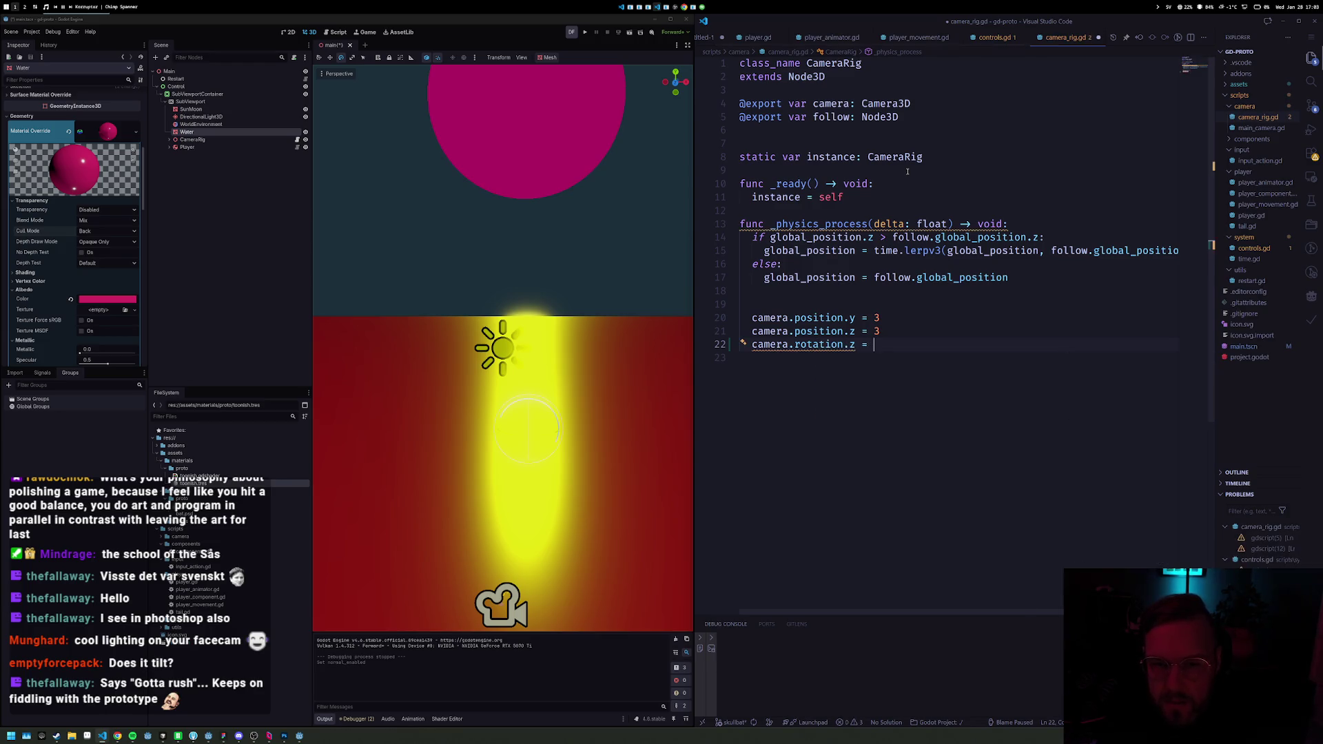
text(time.lerp()
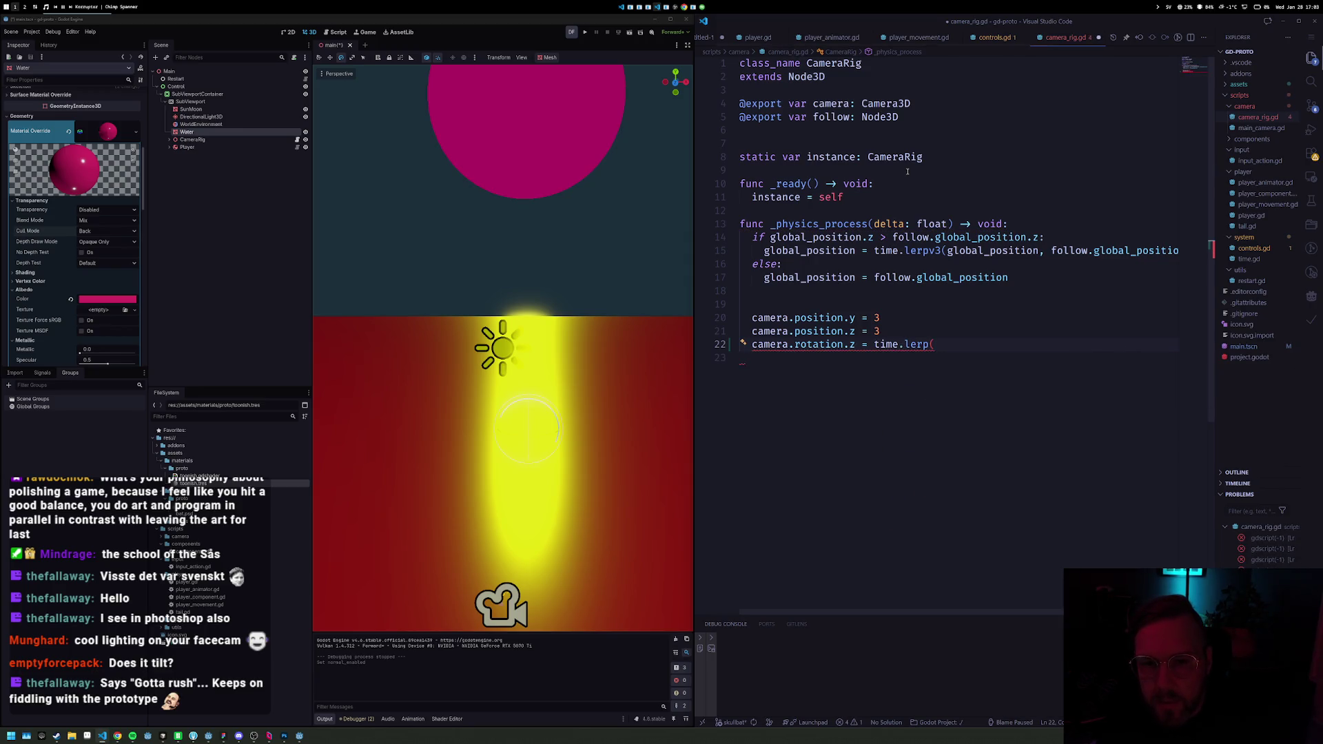
key(shift+End)
text(lerp)
key(Escape)
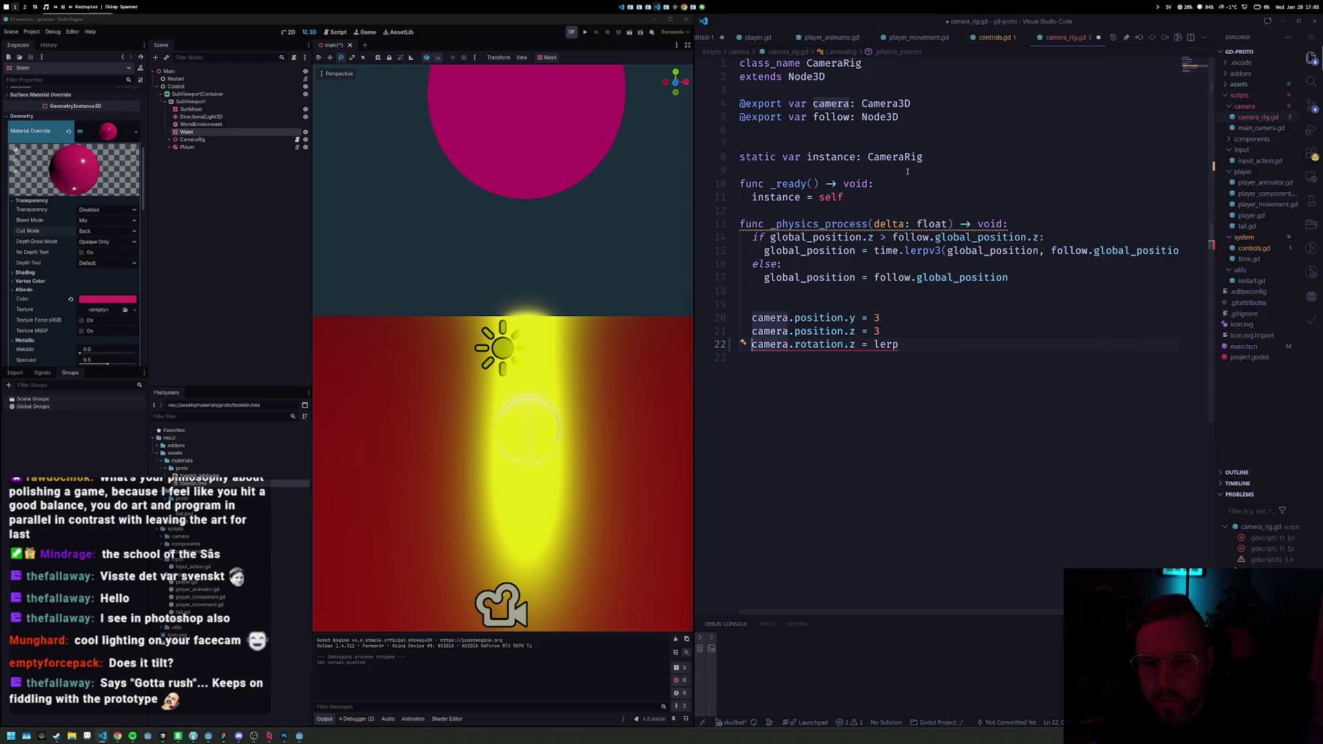
text(()
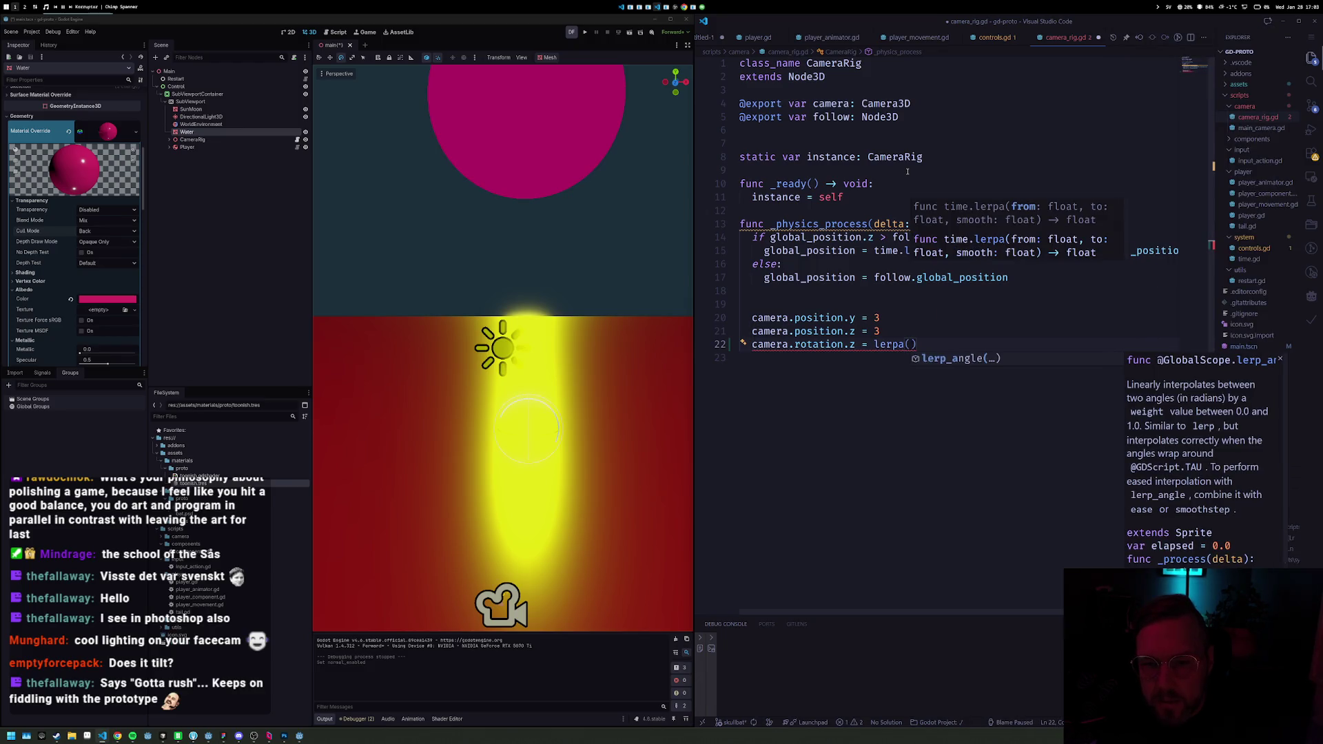
key(Tab)
key(Home)
key(ctrl+shift+Right)
key(ctrl+shift+Right)
key(ctrl+shift+Right)
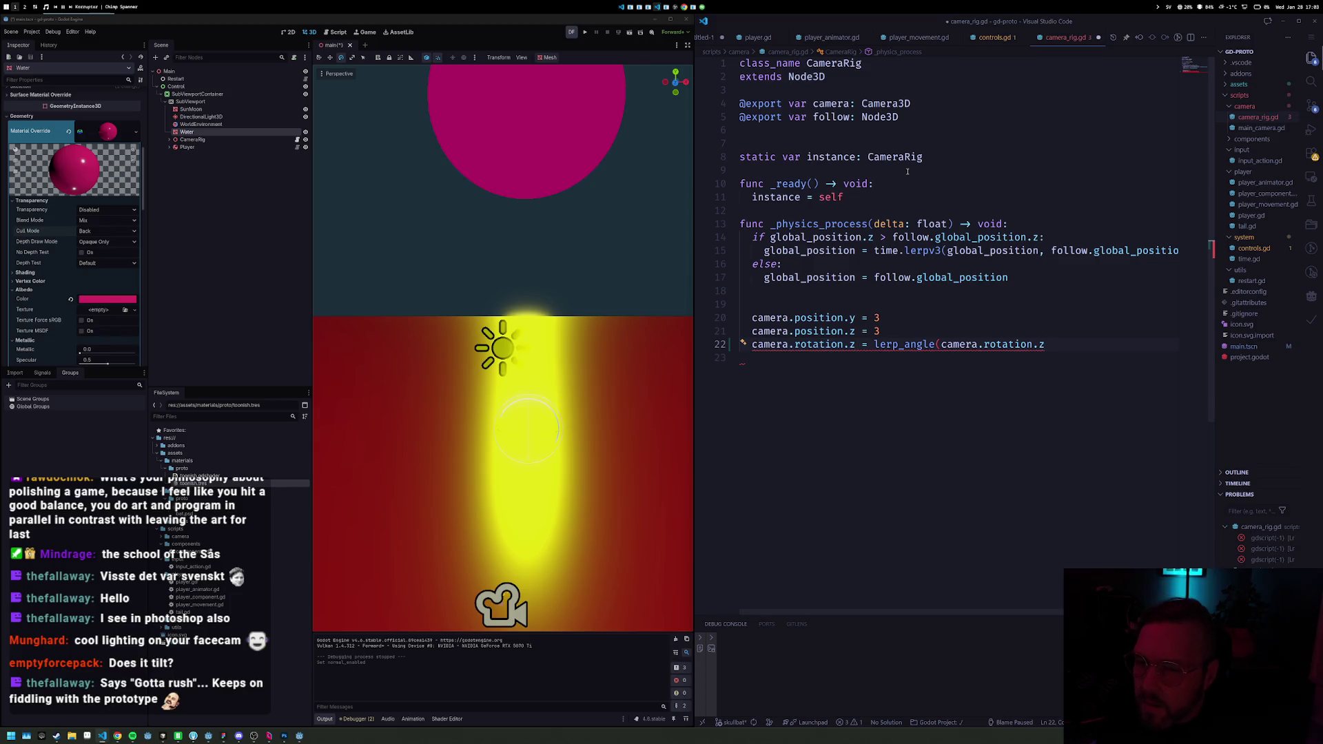
key(ctrl+shift+Right)
key(shift+Right)
key(ctrl+d)
key(BackSpace)
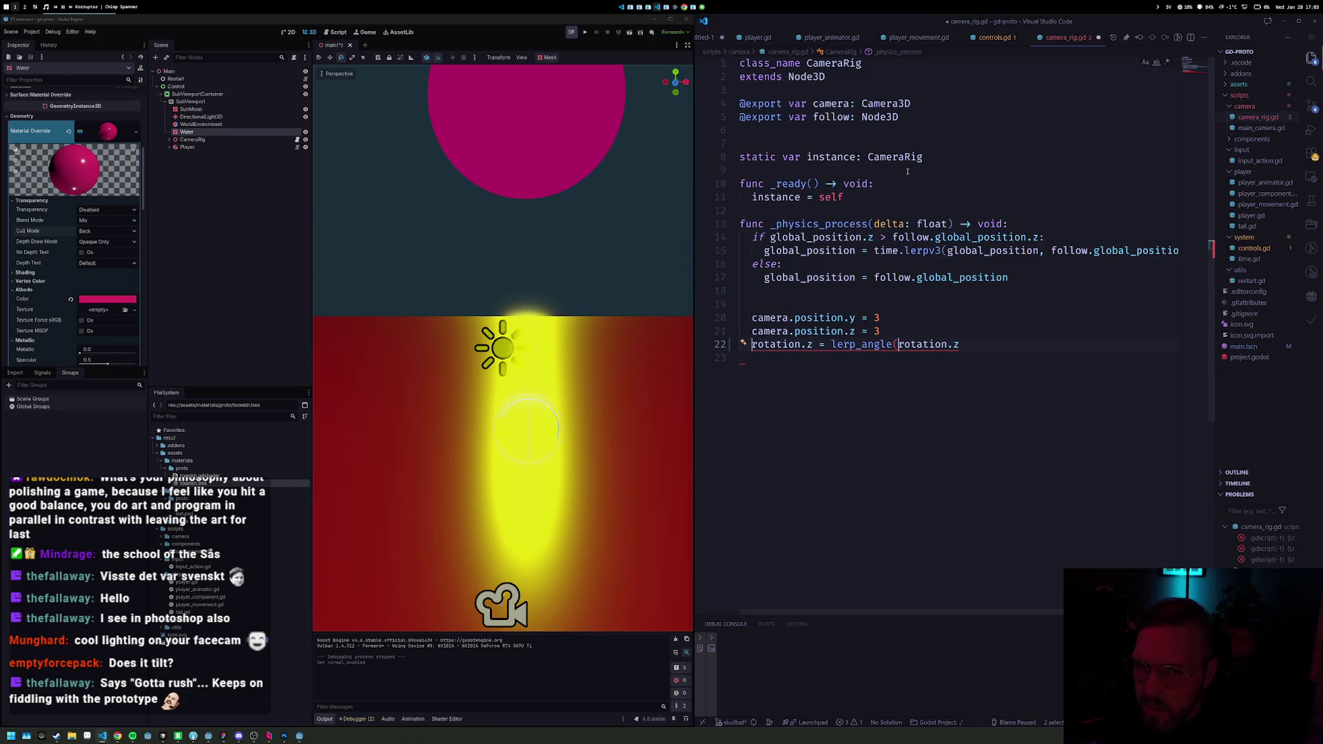
key(ctrl+z)
Step: Finish the call with target.rotation.z and delta * 4.0, then save the script
key(End)
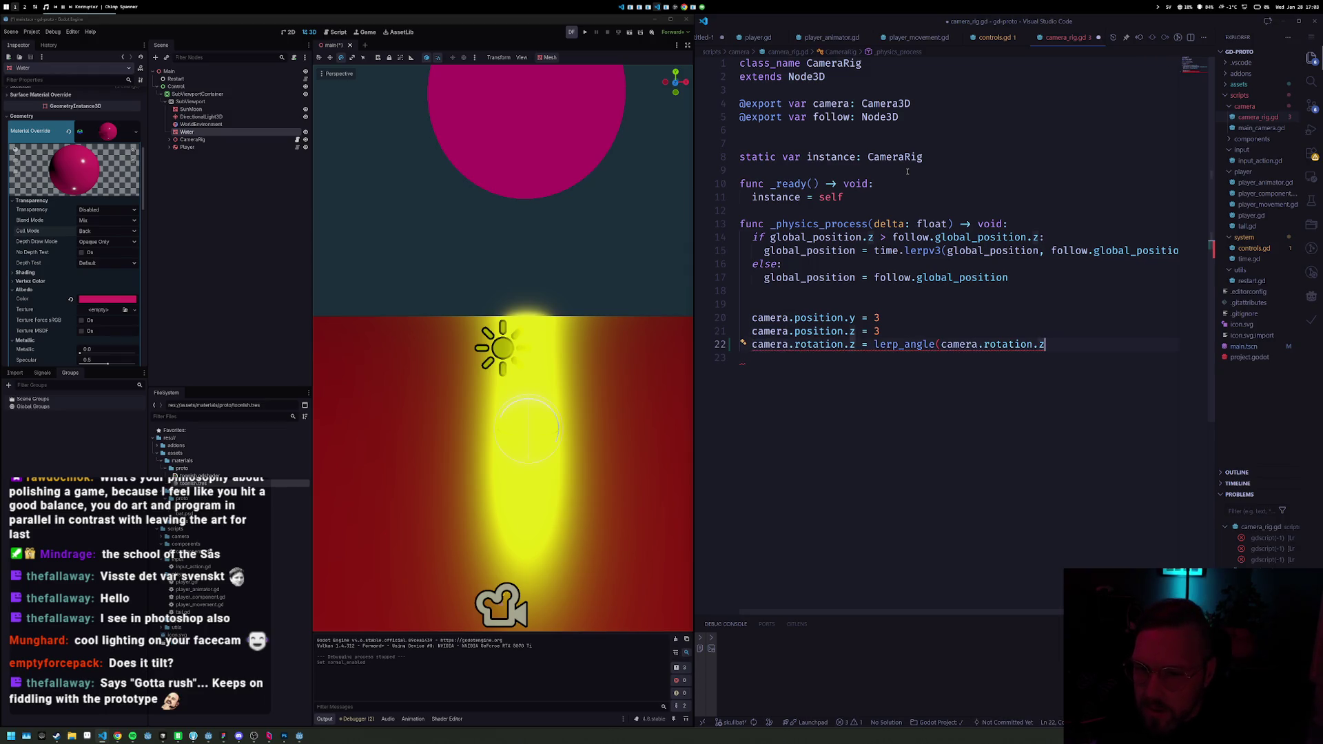
text(target.rot)
key(BackSpace)
key(BackSpace)
key(BackSpace)
text(global)
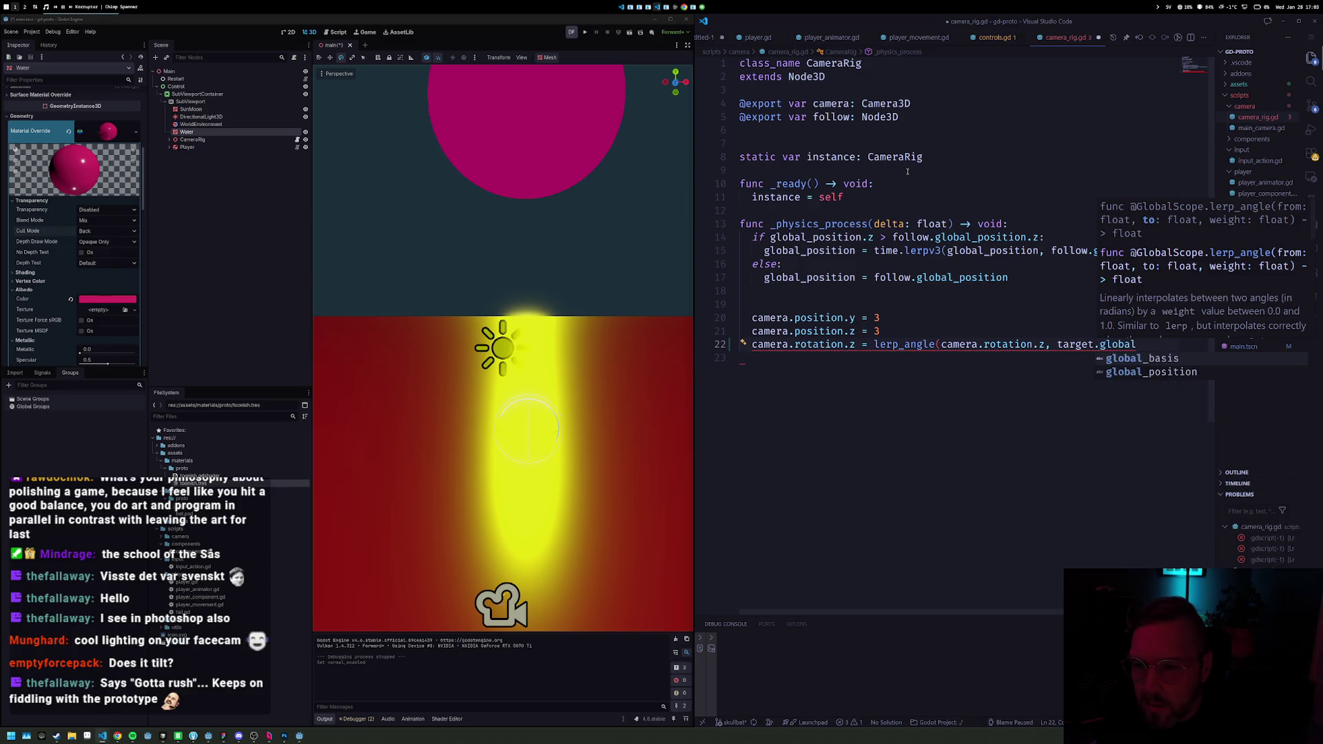
key(BackSpace)
key(BackSpace)
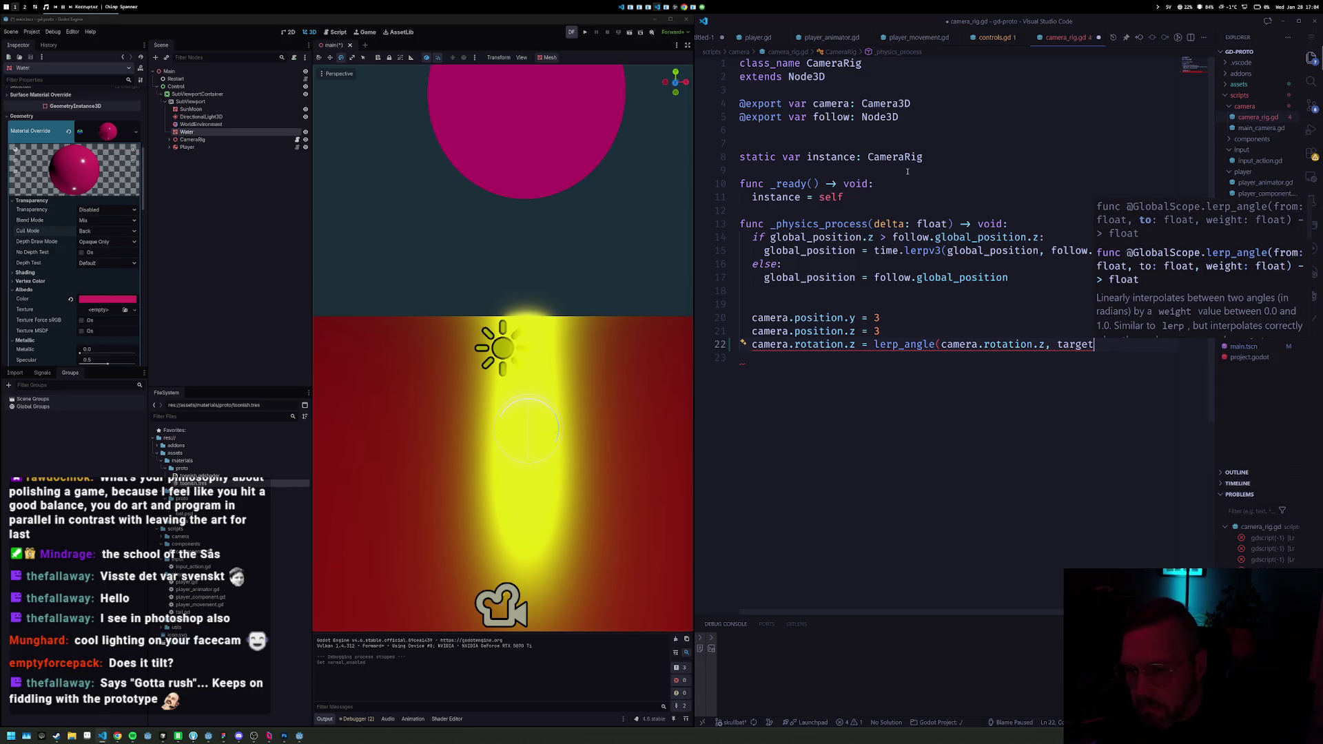
text(.rotation.z))
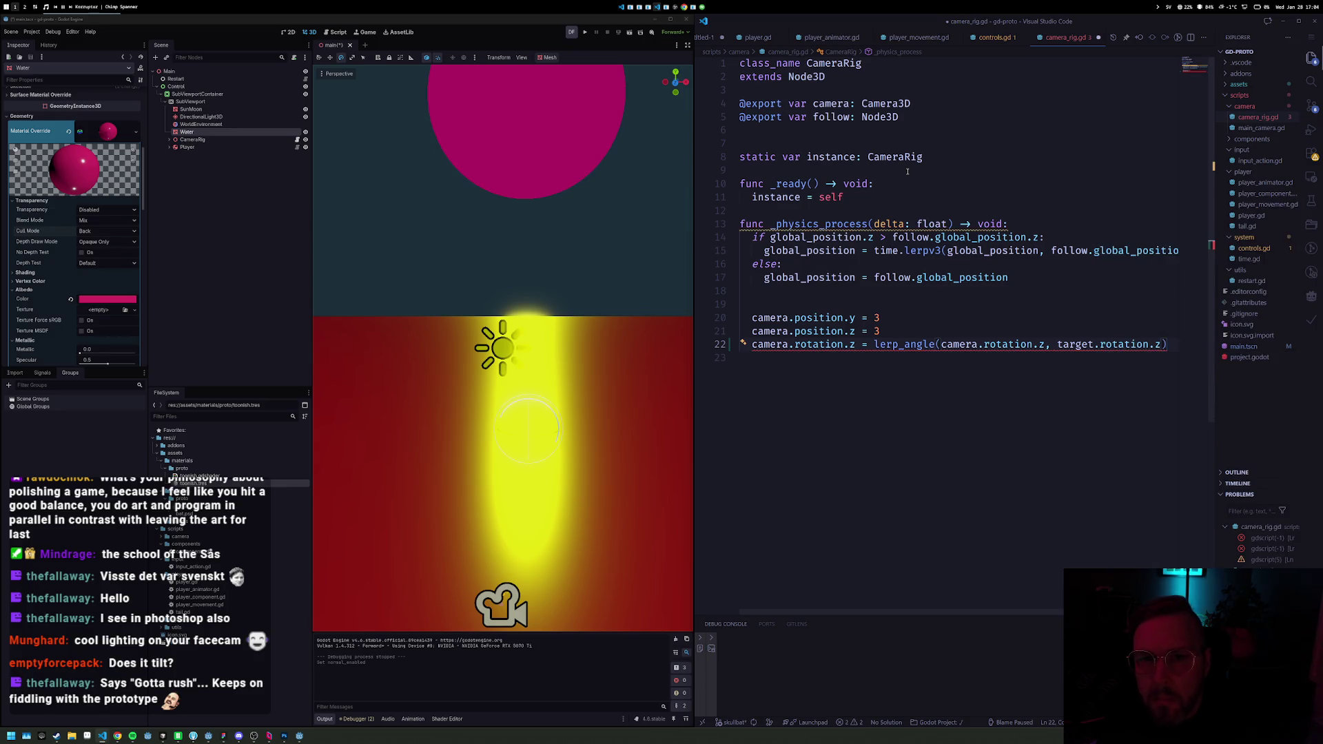
text(, )
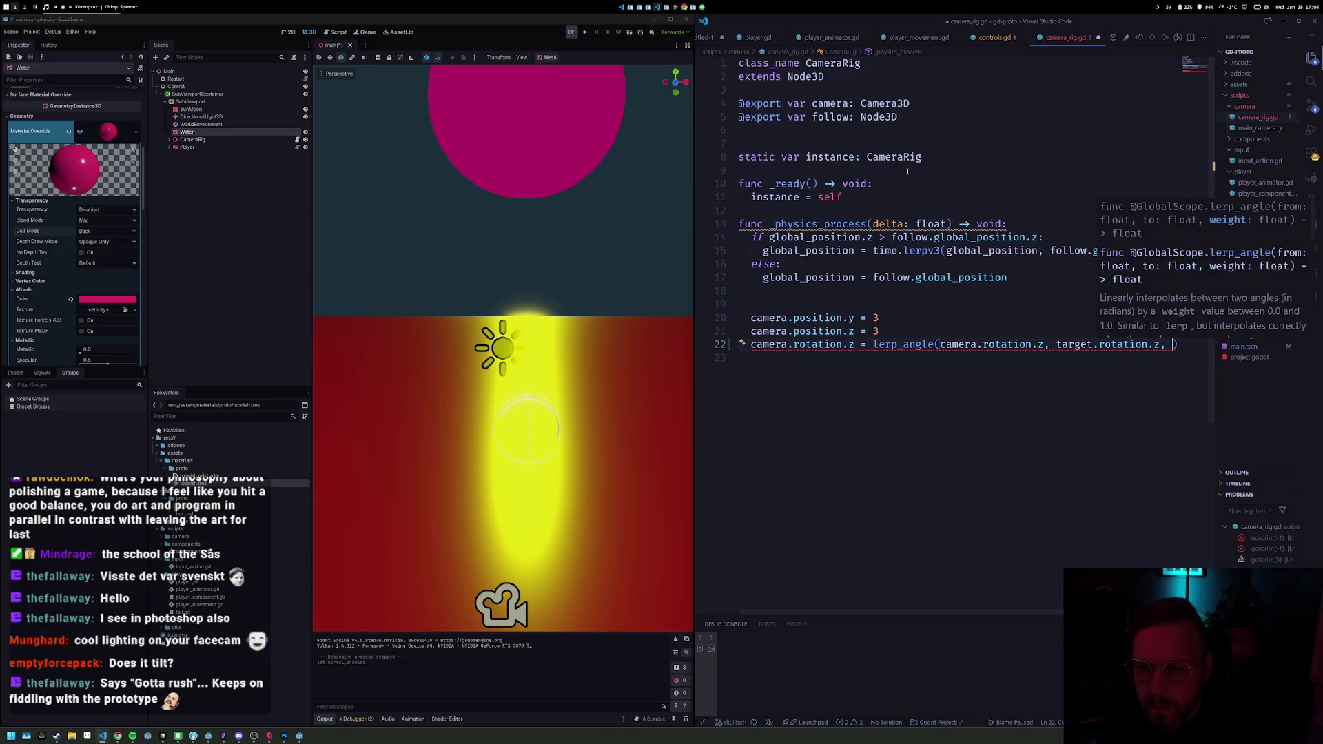
text(delta * 4)
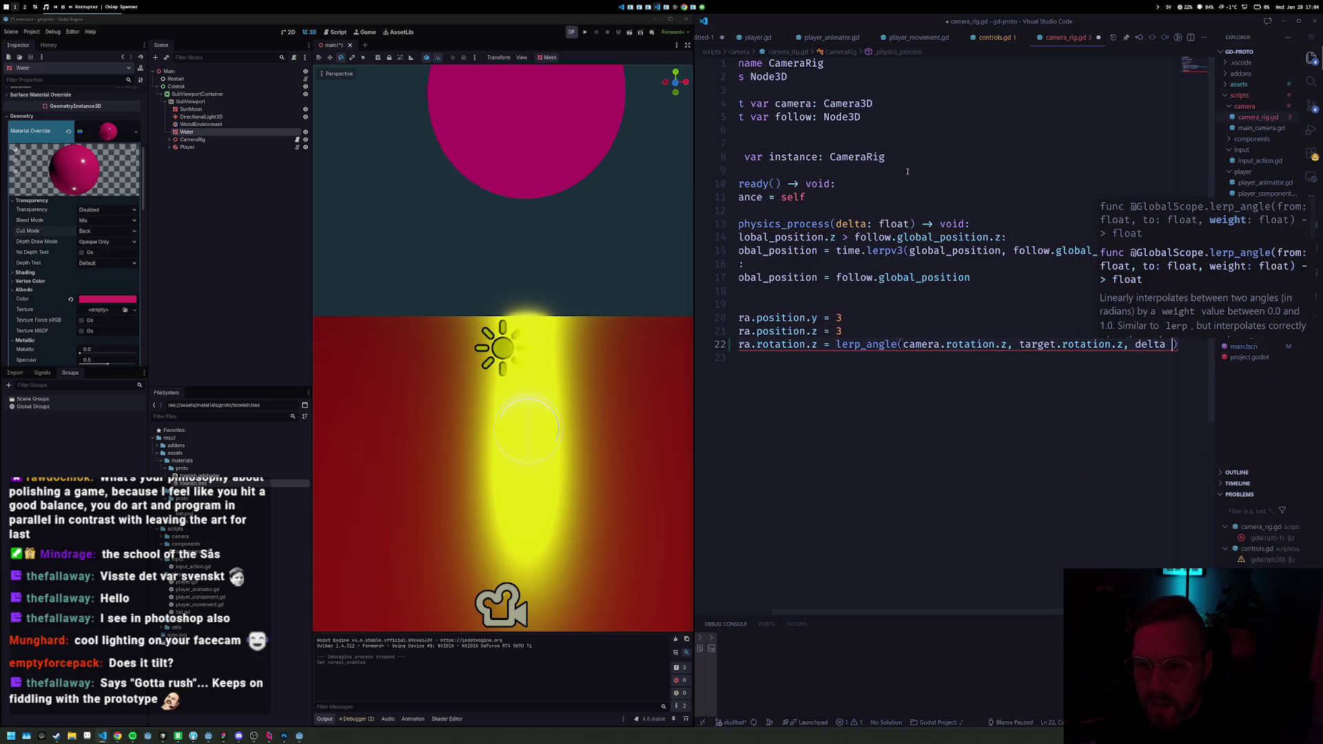
text(.0))
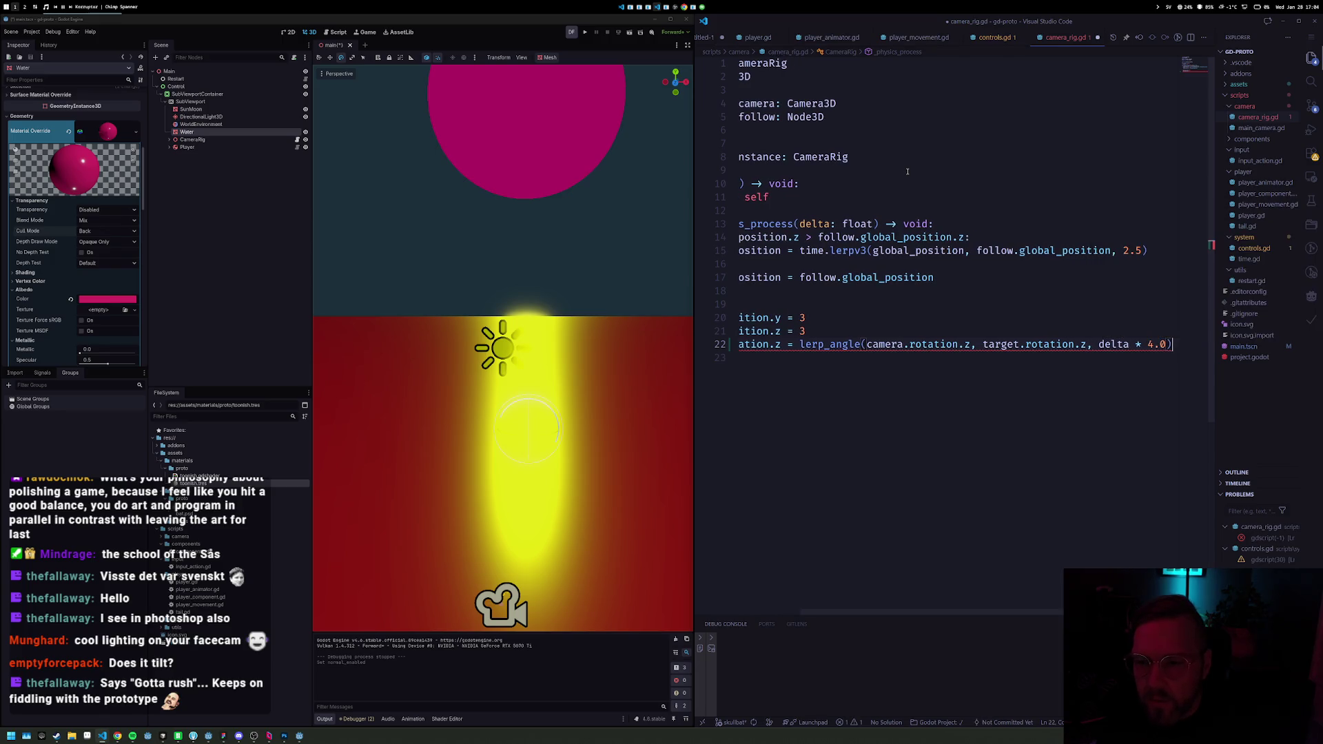
key(ctrl+s)
Step: Replace the undefined target with follow and run the game from Godot
mouse_move(837, 347)
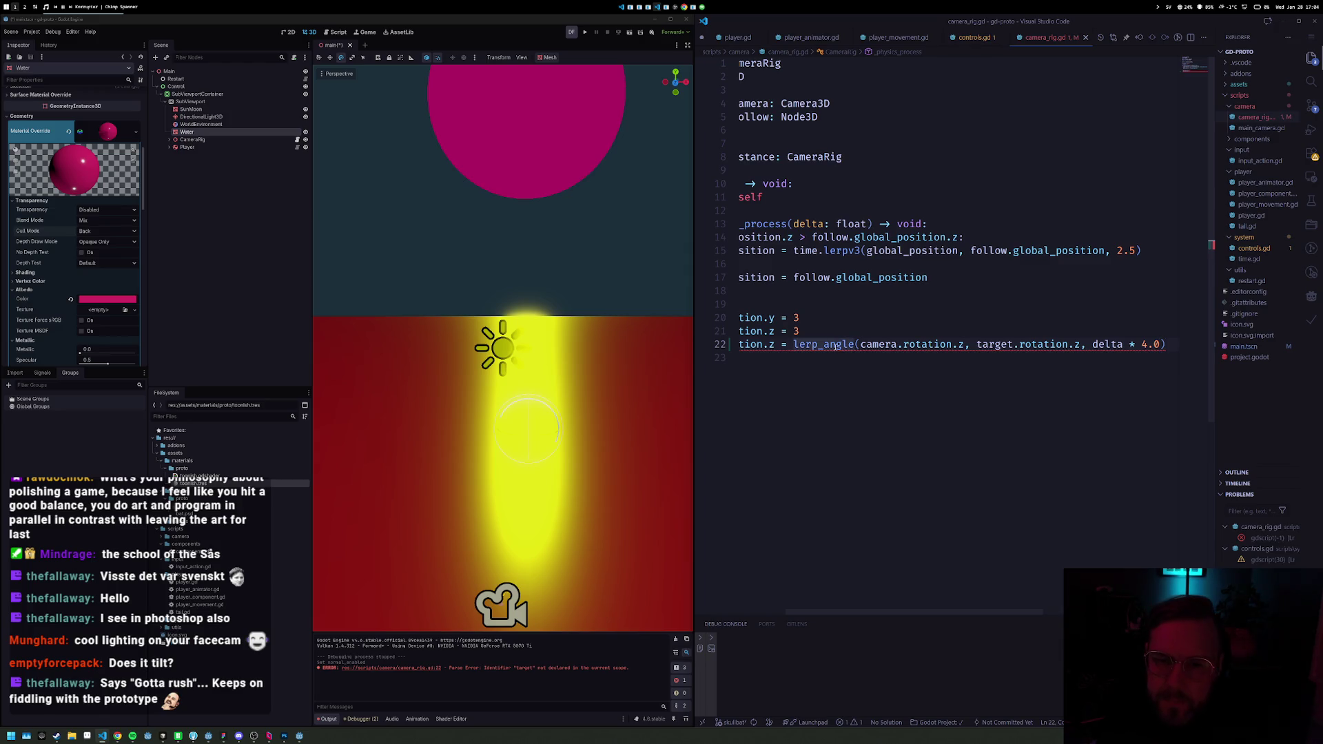
double_click(996, 346)
text(follow)
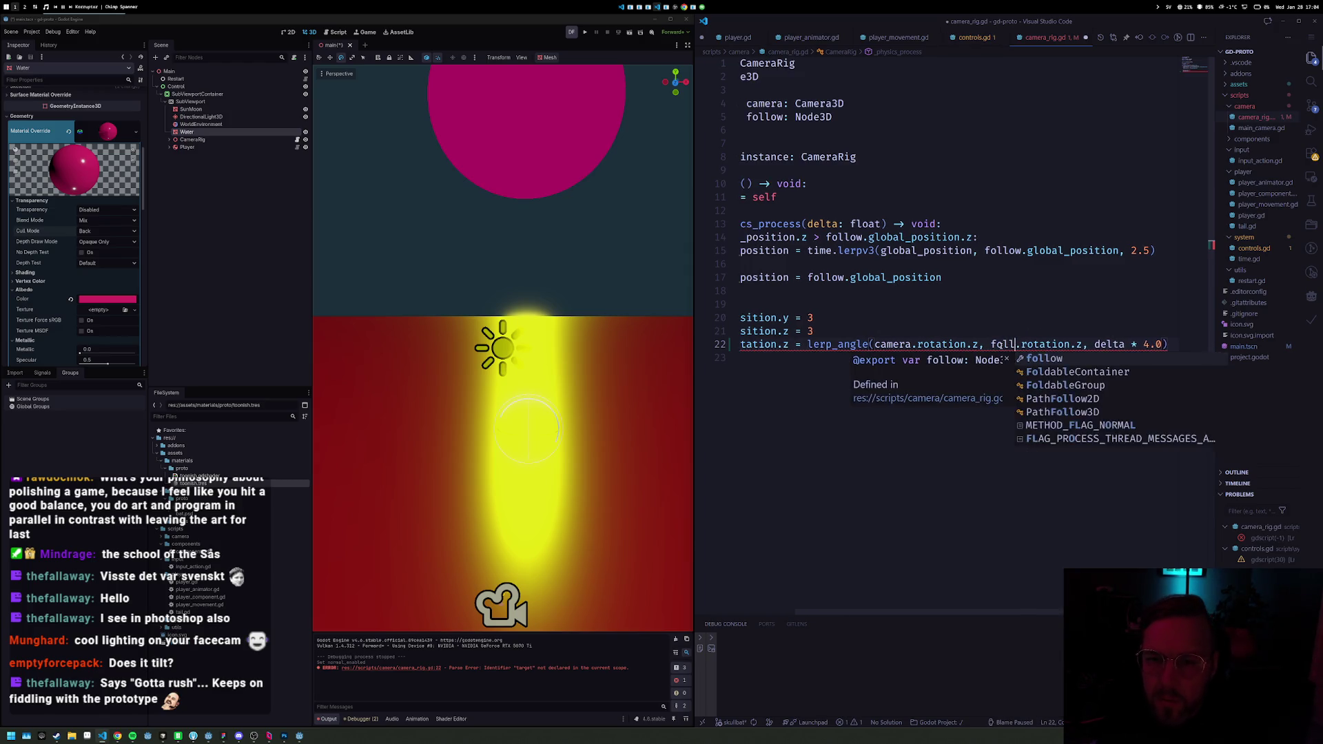
click(585, 32)
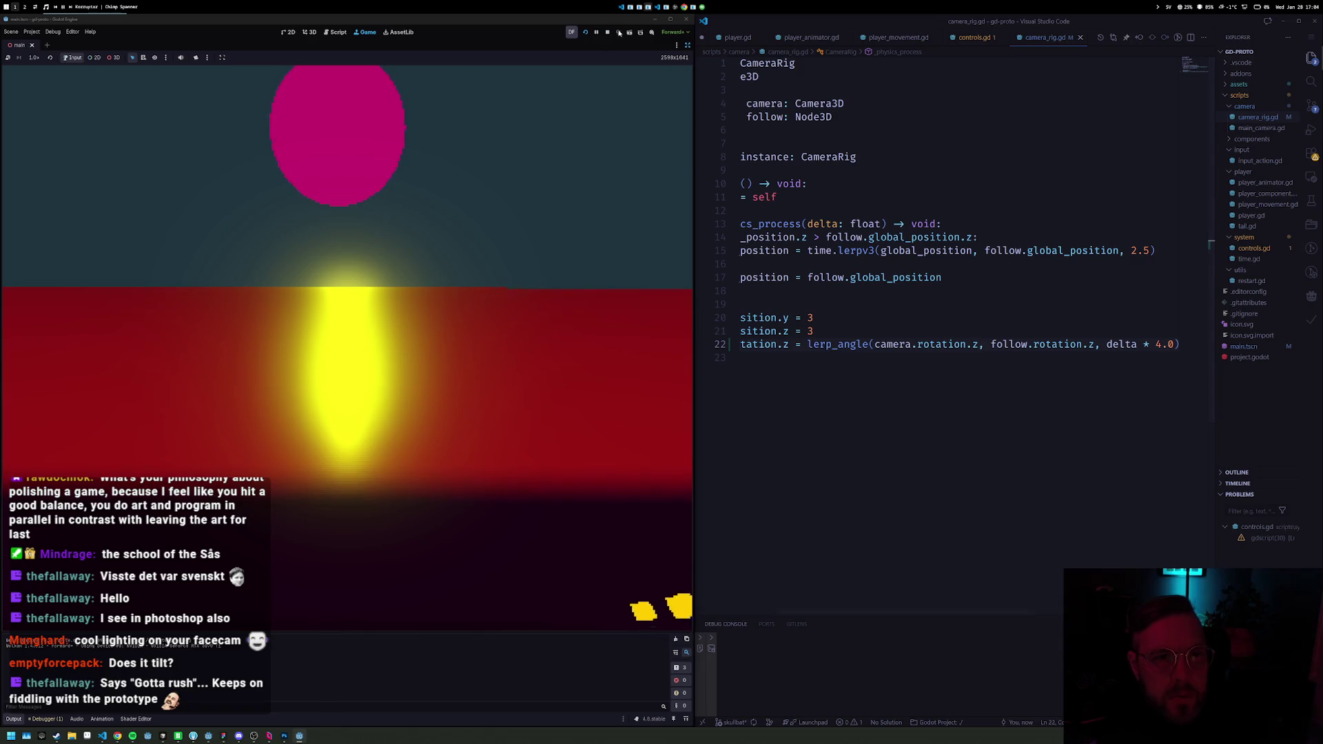
Step: Enable Stretch on the SubViewportContainer and rerun the game to watch the camera bank
key(F8)
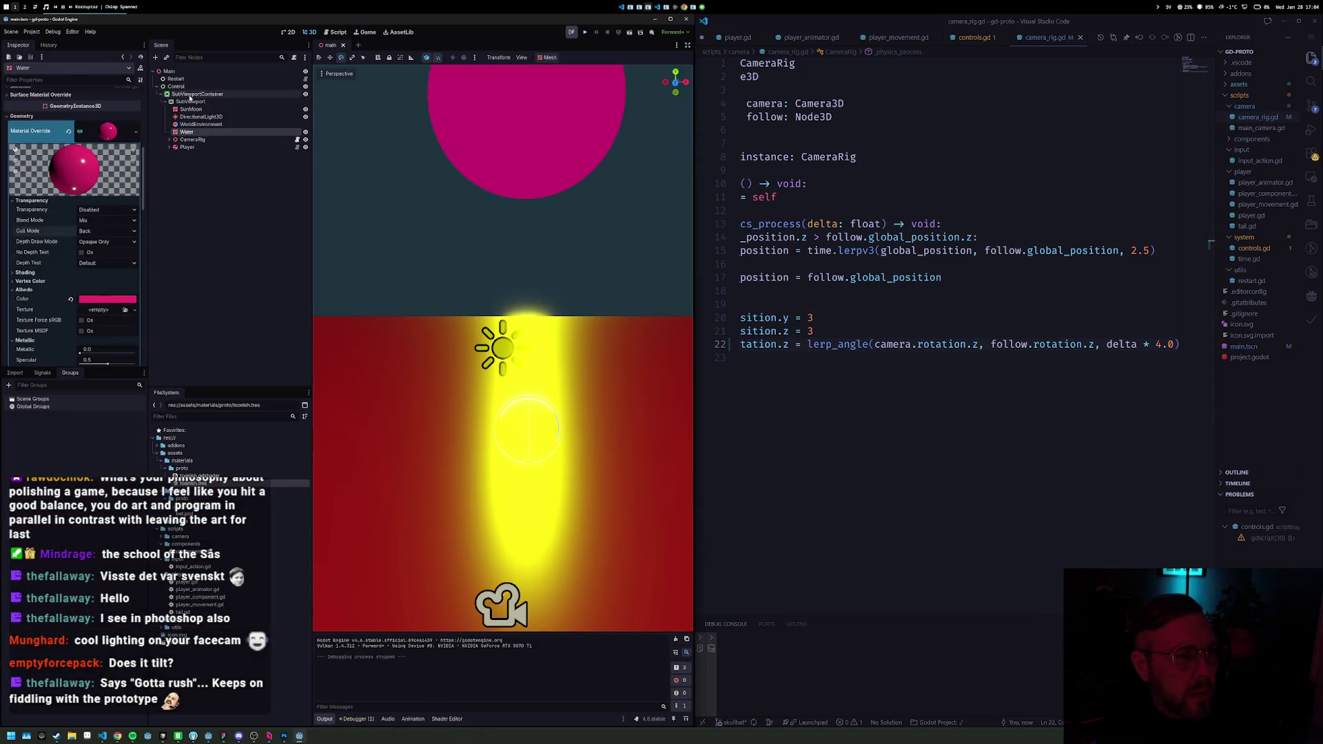
click(191, 94)
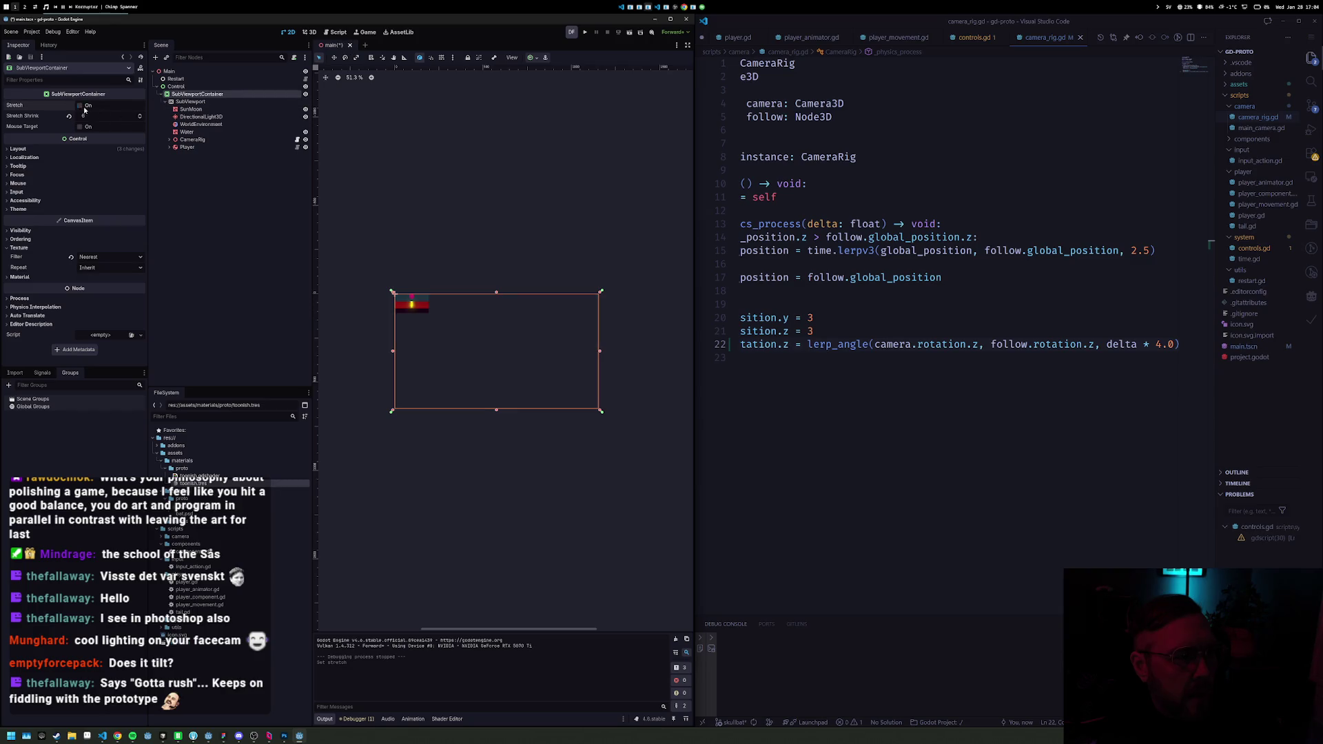
key(F5)
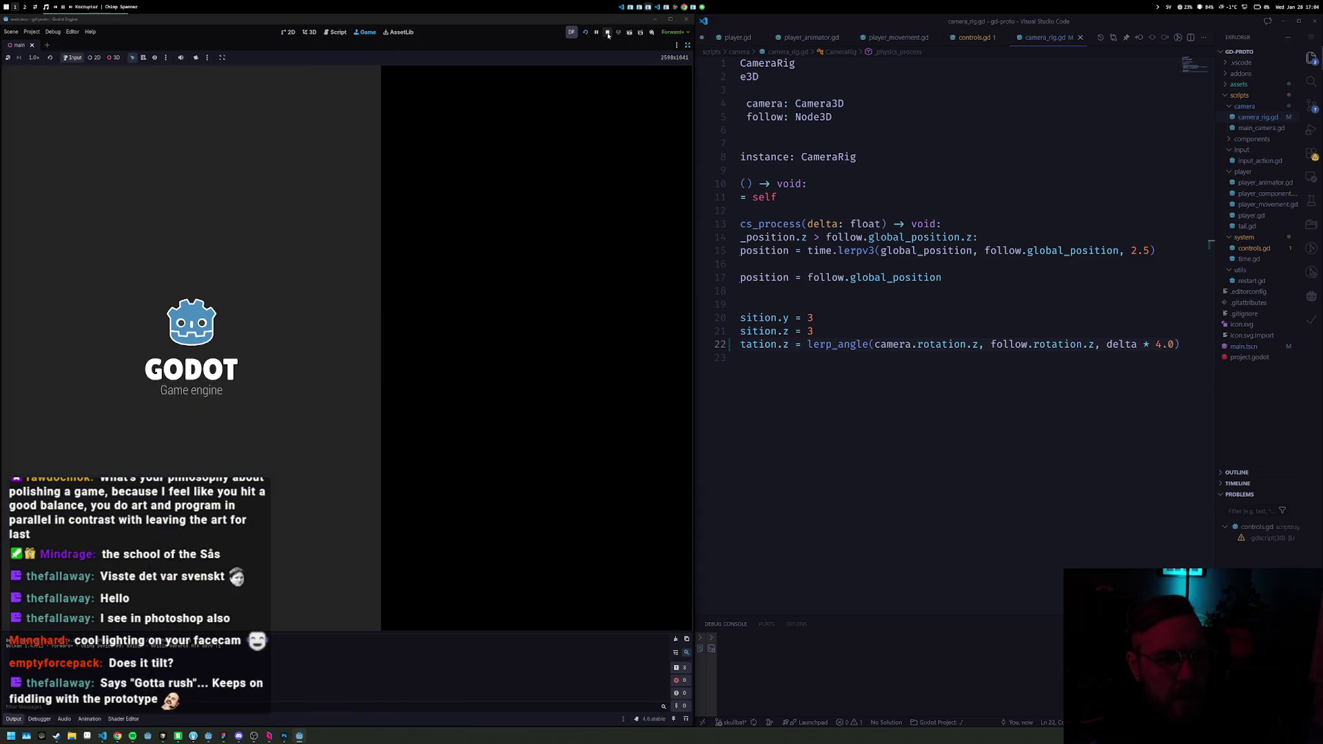
click(608, 35)
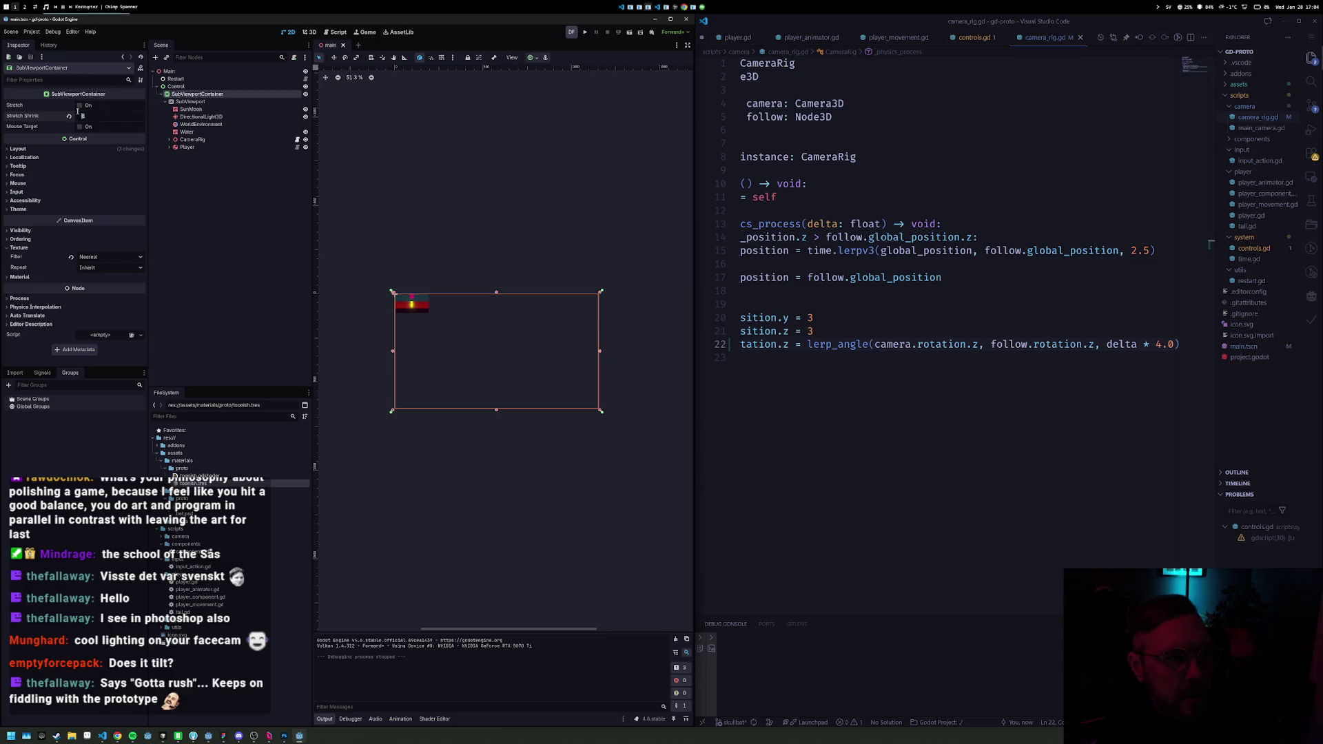
key(F5)
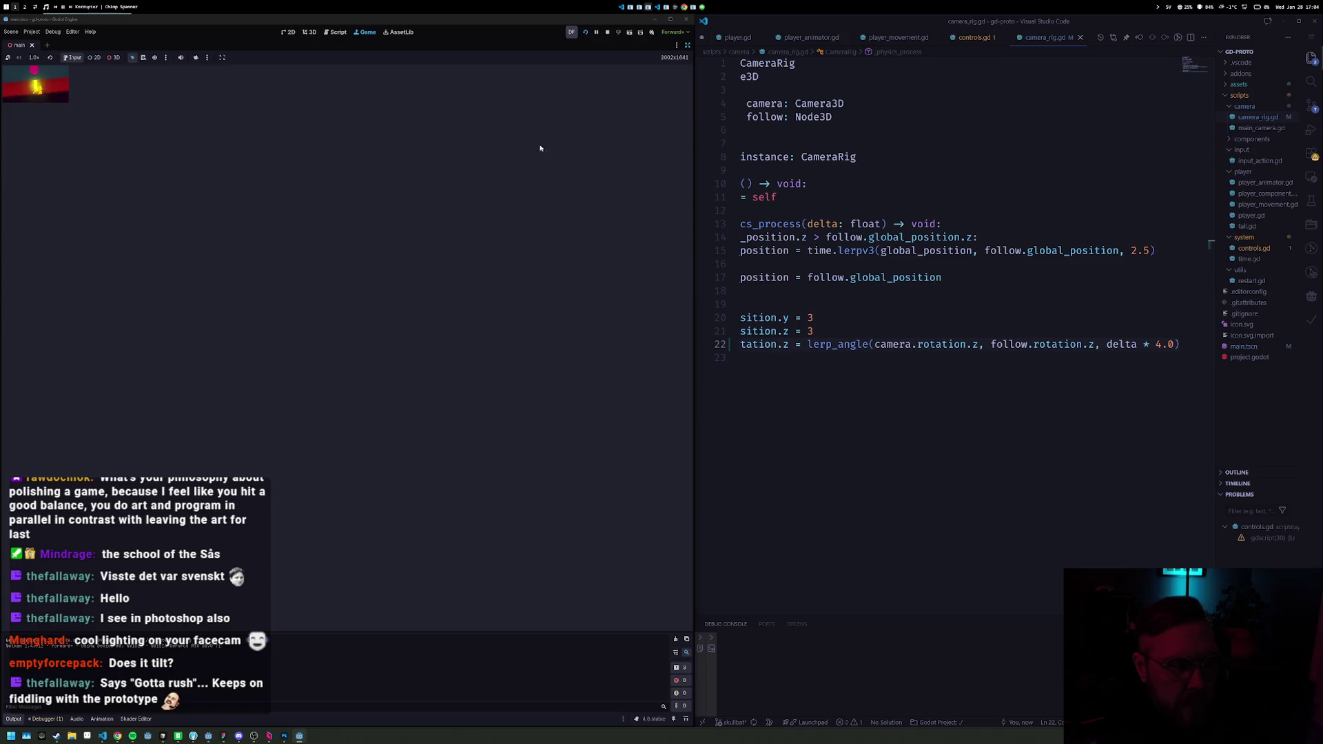
click(608, 35)
click(80, 105)
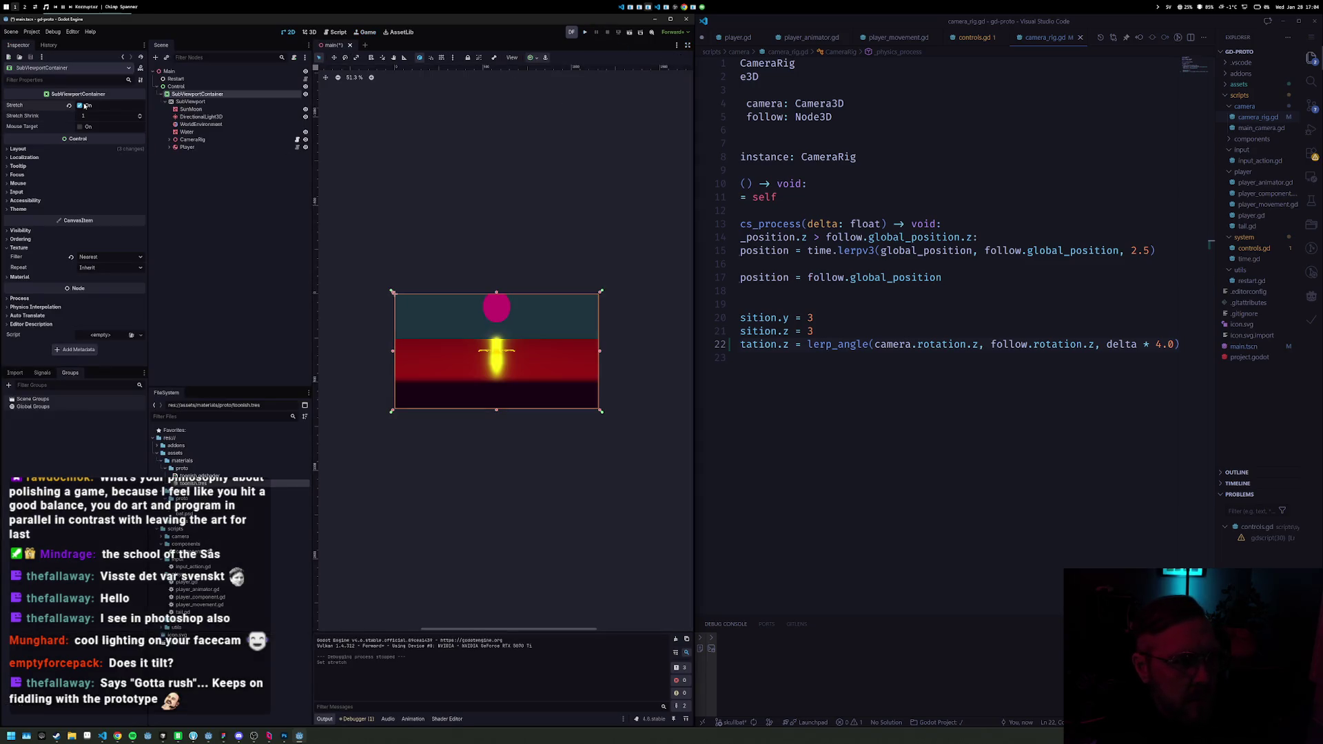
key(F5)
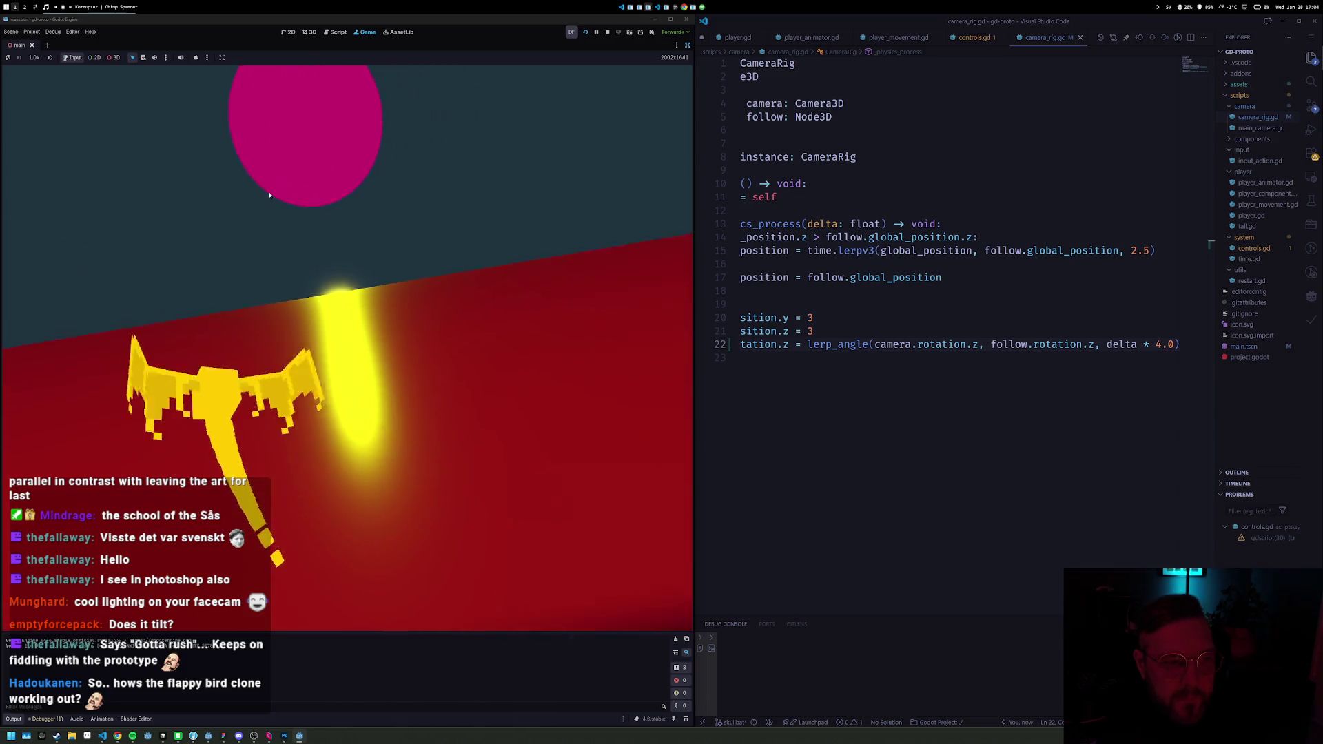
Step: Change camera_rig.gd's roll smoothing from delta * 4.0 to delta * 1.0, save, and stop the test run
click(1163, 344)
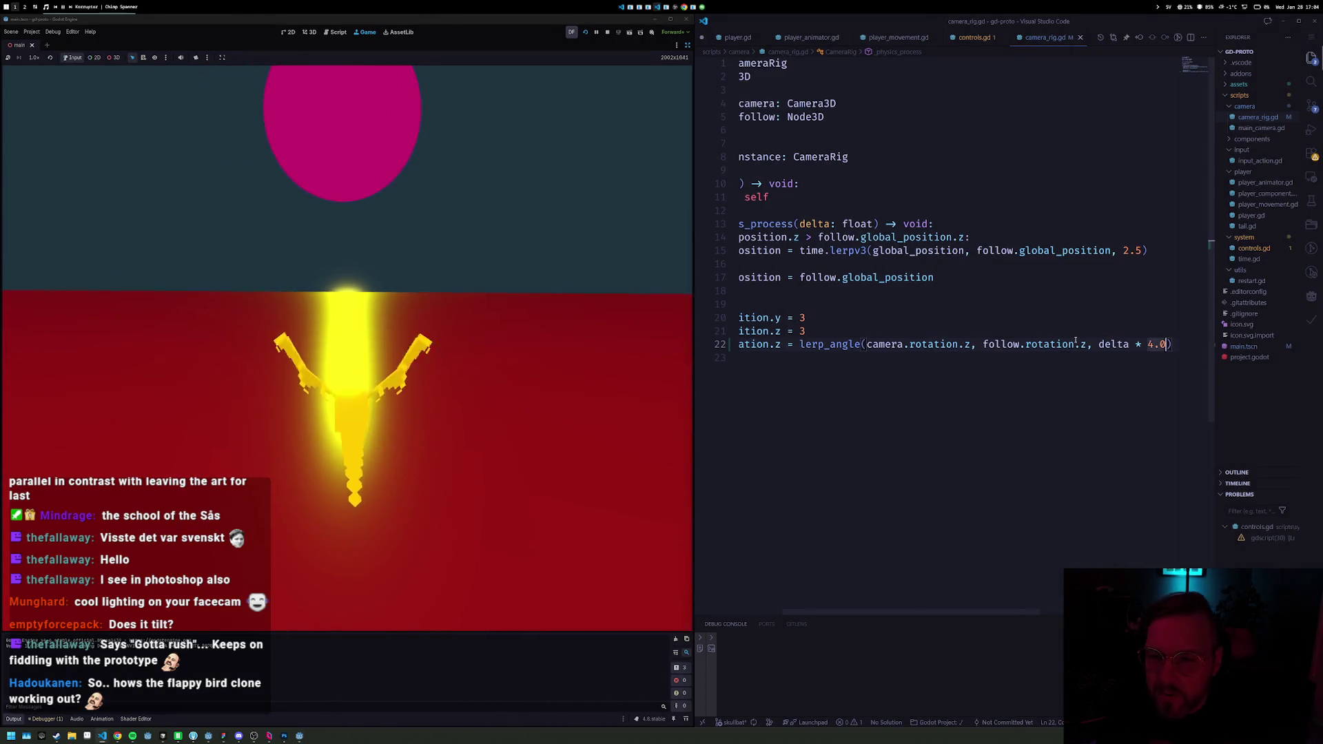
key(BackSpace)
text(1)
key(ctrl+s)
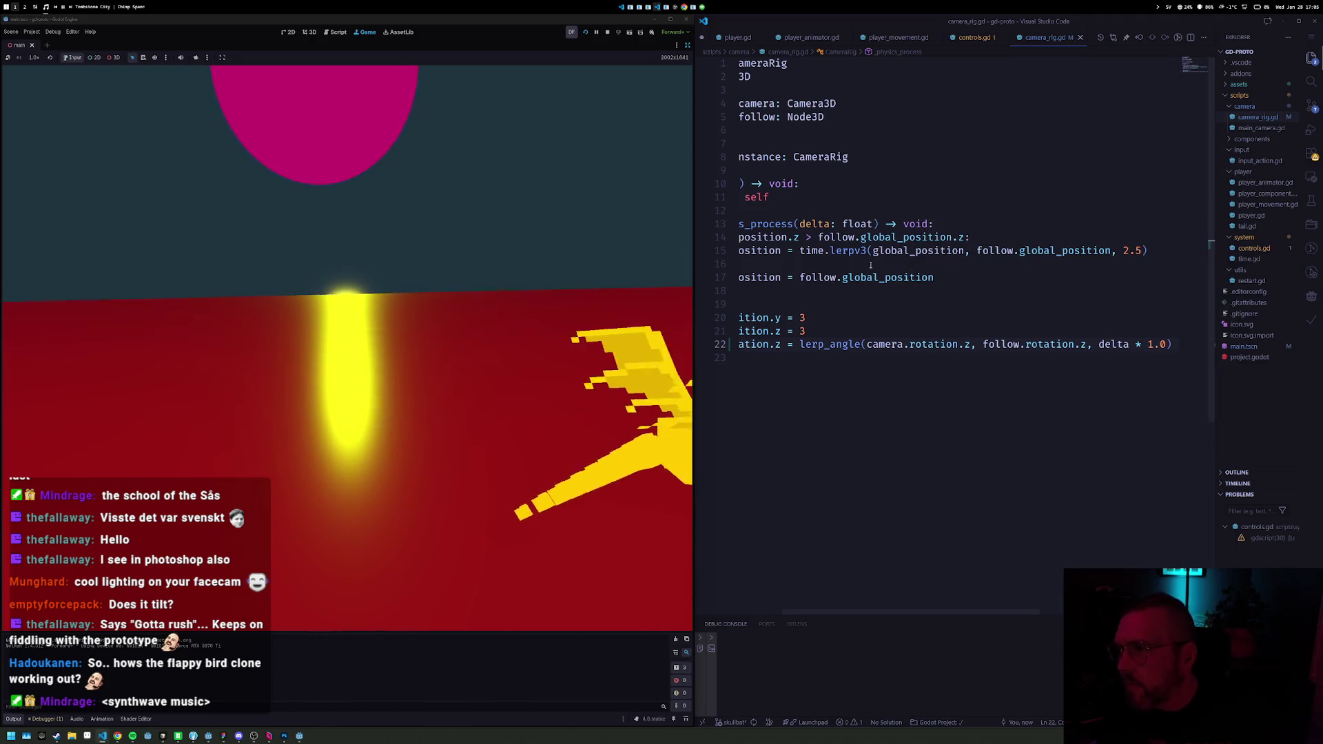
click(608, 33)
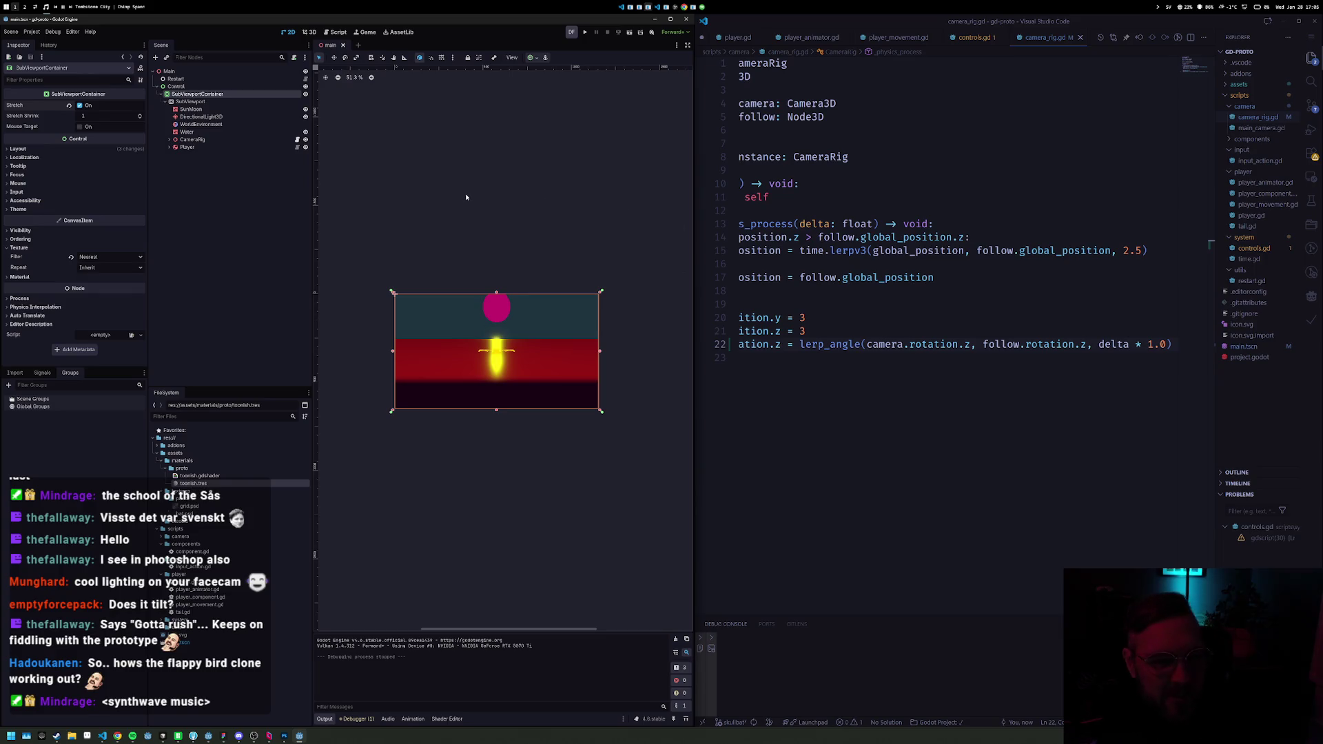